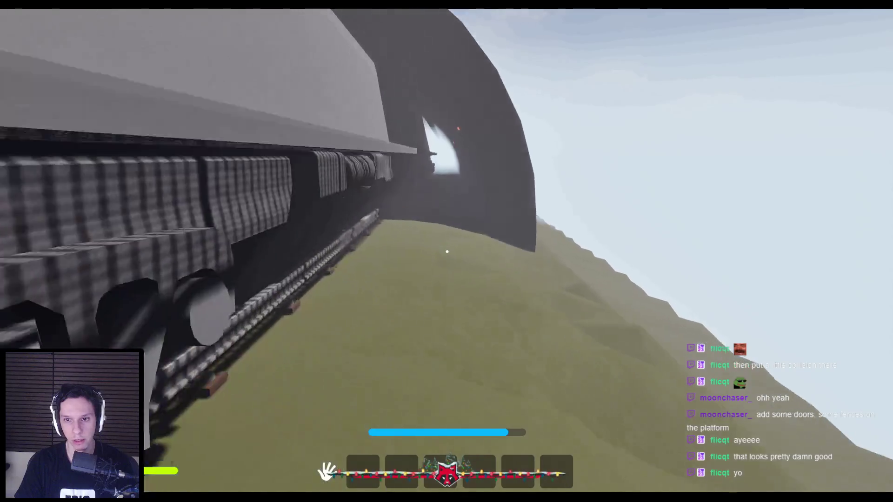
Stop the running play session and start a fresh Play In Editor session to walk into the tunnel
key("Escape")
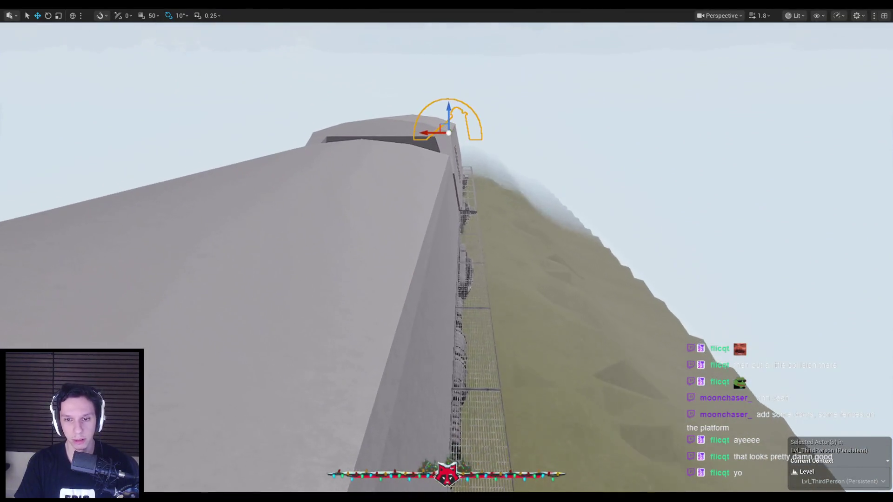
key("alt+p")
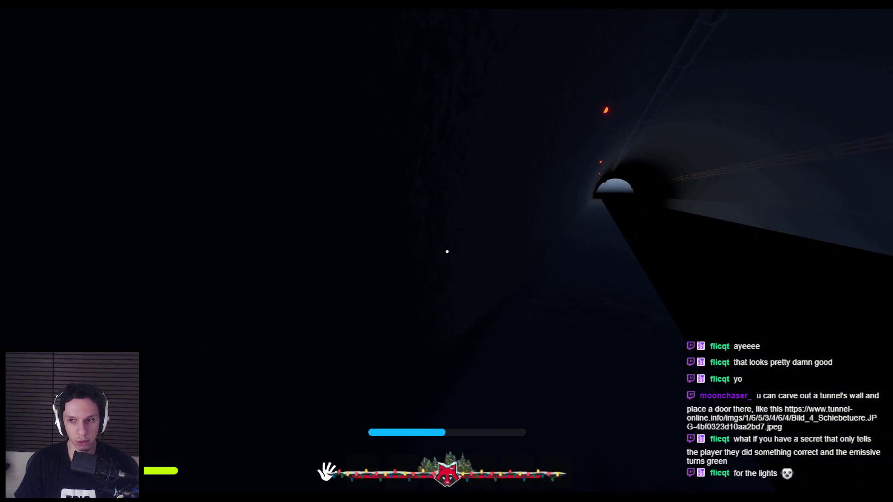
Stop play mode and fly the viewport along the tunnel top to an elevated side view
key("Escape")
scroll(447, 252, "up", 3)
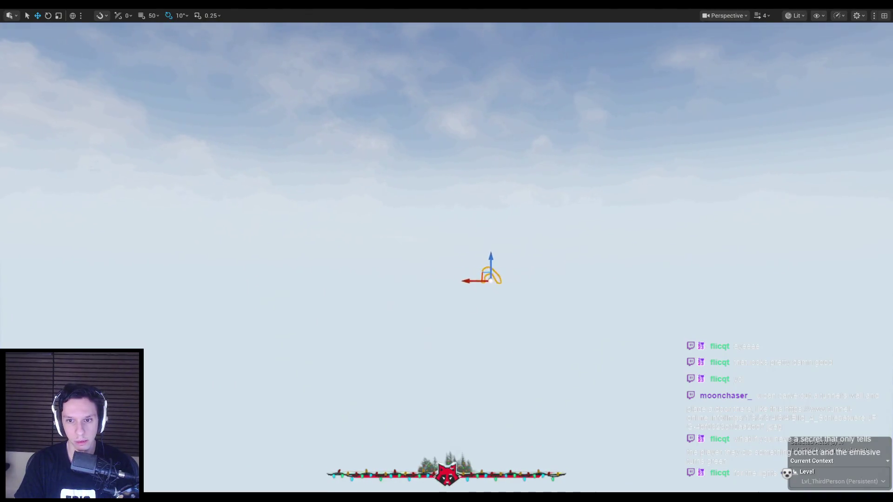
scroll(446, 251, "down", 3)
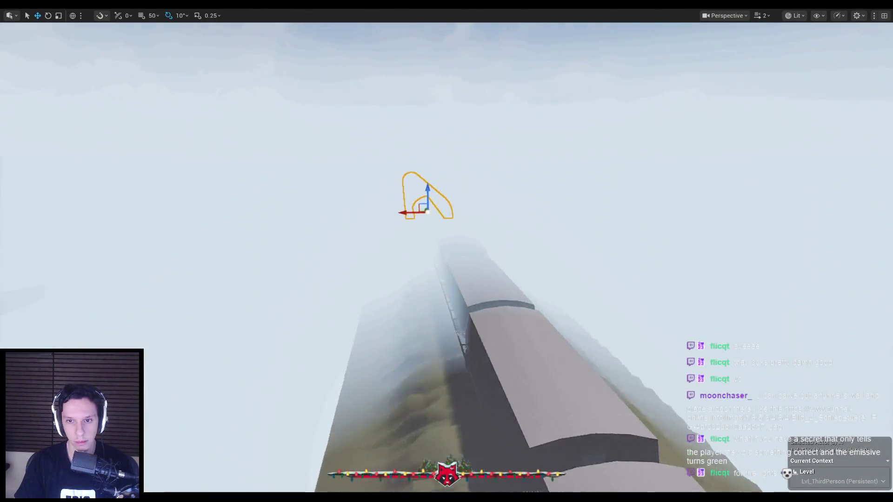
key("w")
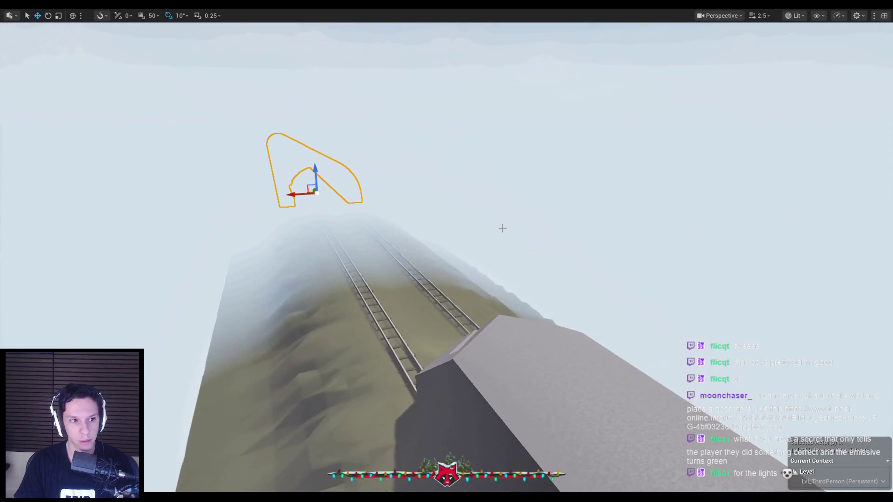
left_click_drag(447, 252, 481, 232)
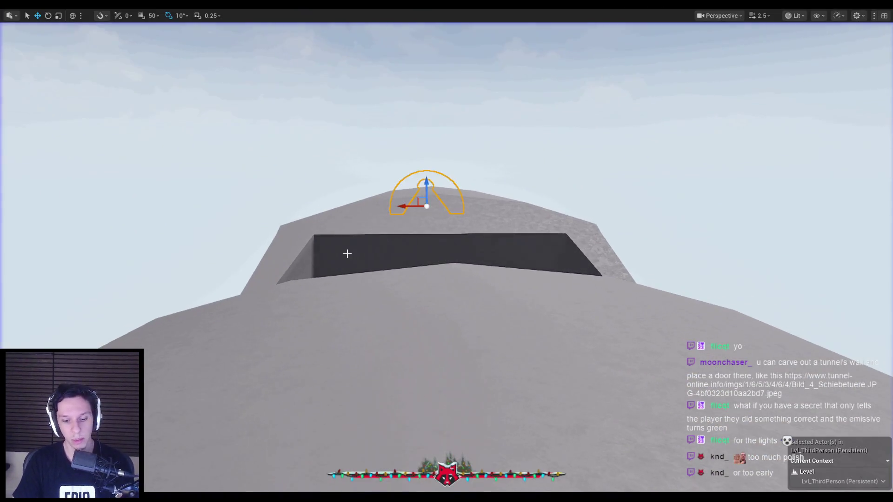
Leave immersive mode, check the PostProcessVolume's Global Illumination Method options, then start Play
key("F11")
scroll(782, 153, "up", 5)
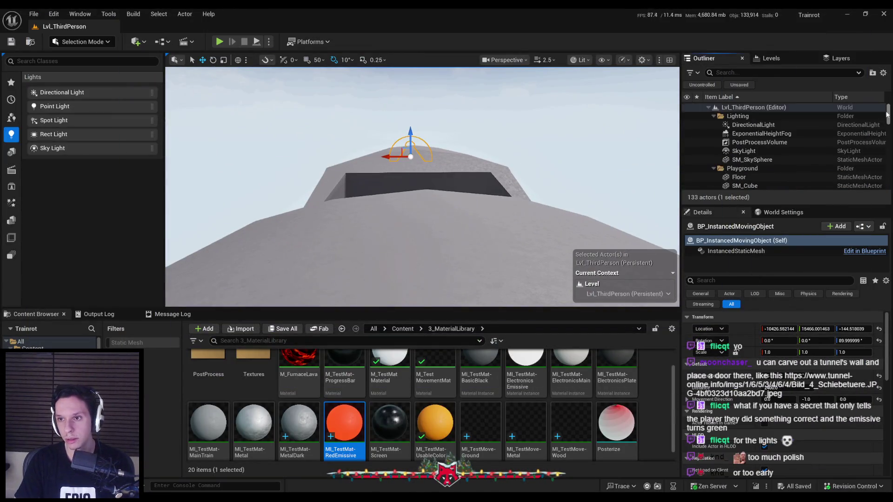
left_click(760, 142)
left_click_drag(887, 334, 889, 415)
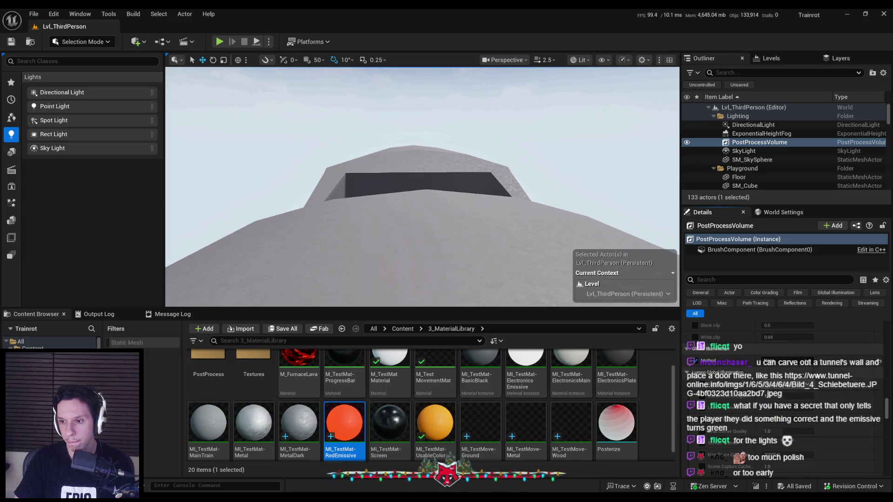
left_click(786, 361)
left_click(222, 45)
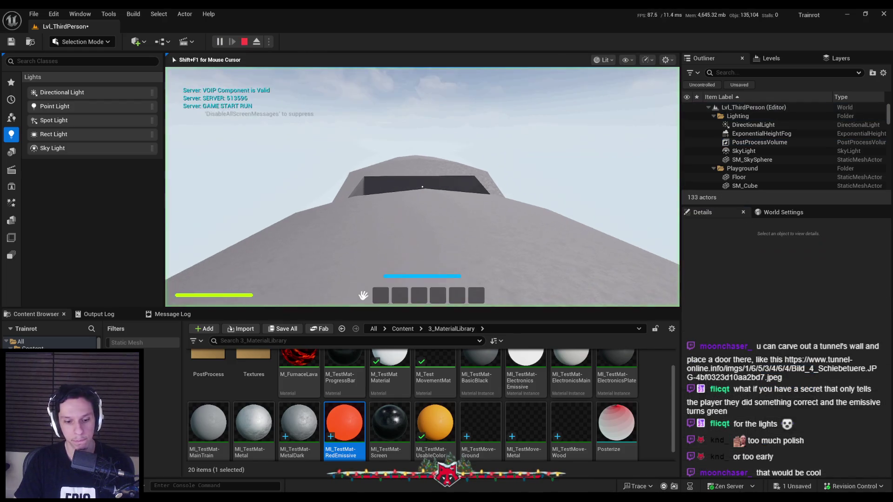
Go fullscreen and walk the player along the grating walkway, through the tunnel, and under the skylight
key("F11")
key("w")
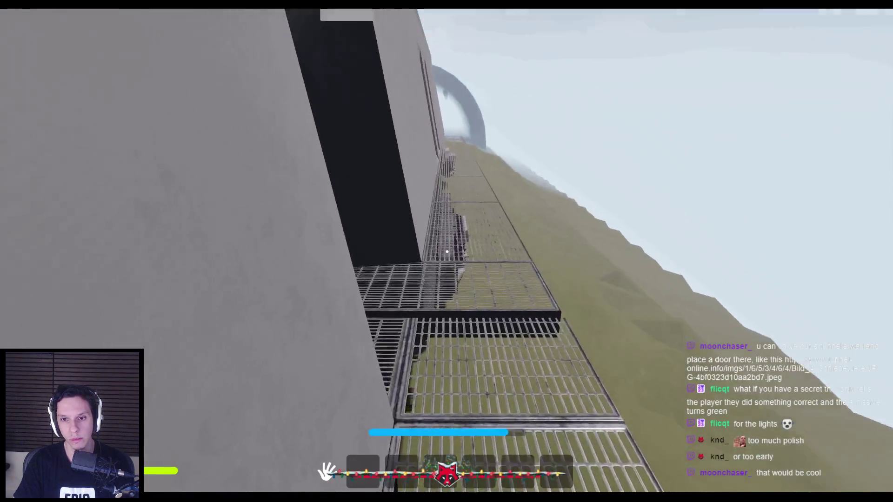
key("w")
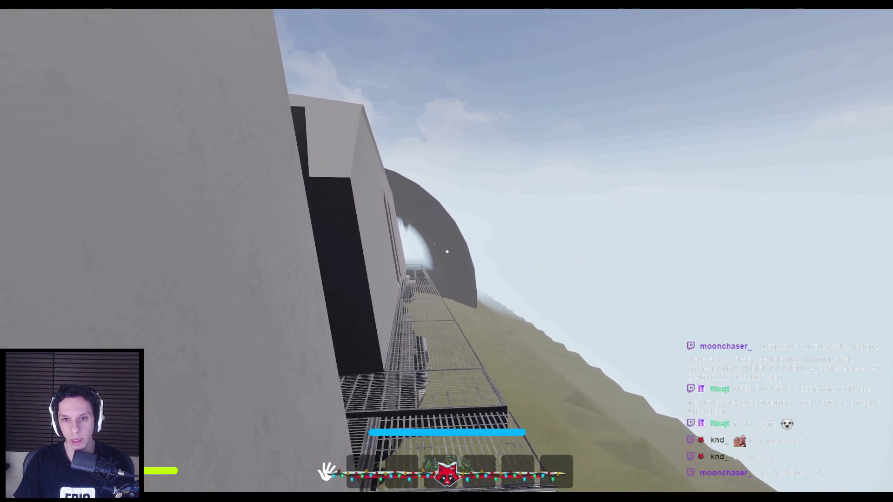
key("w")
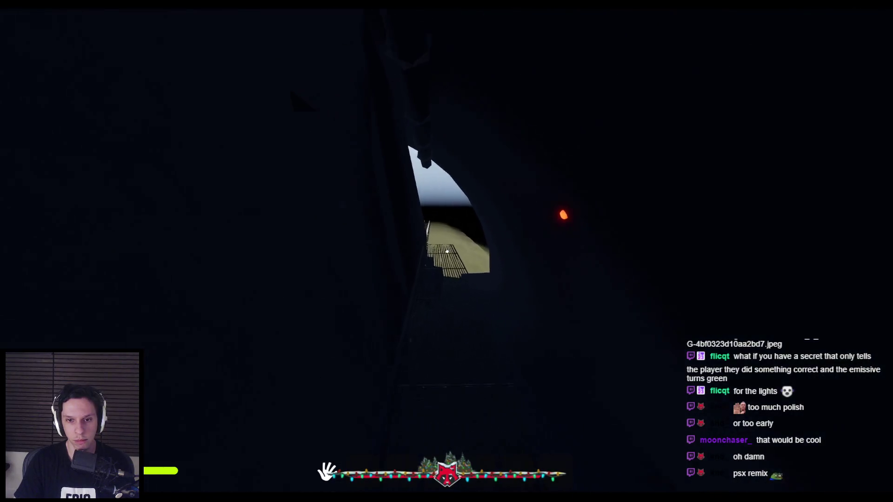
key("w")
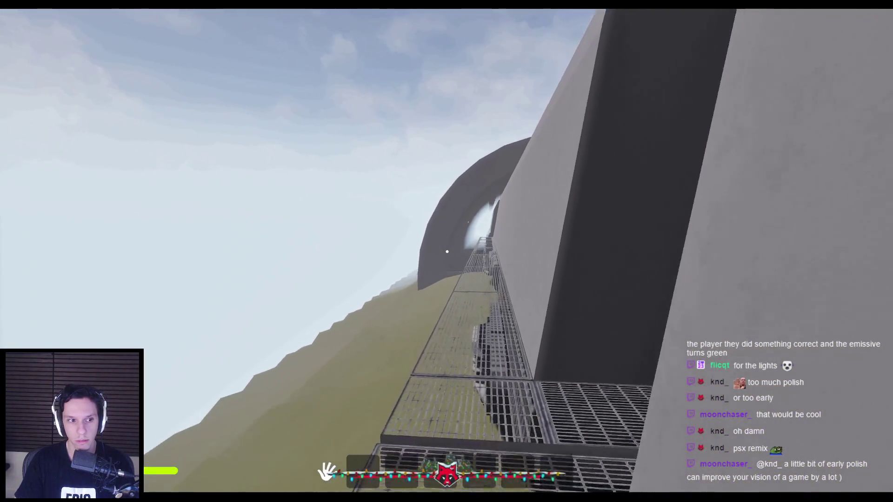
key("w")
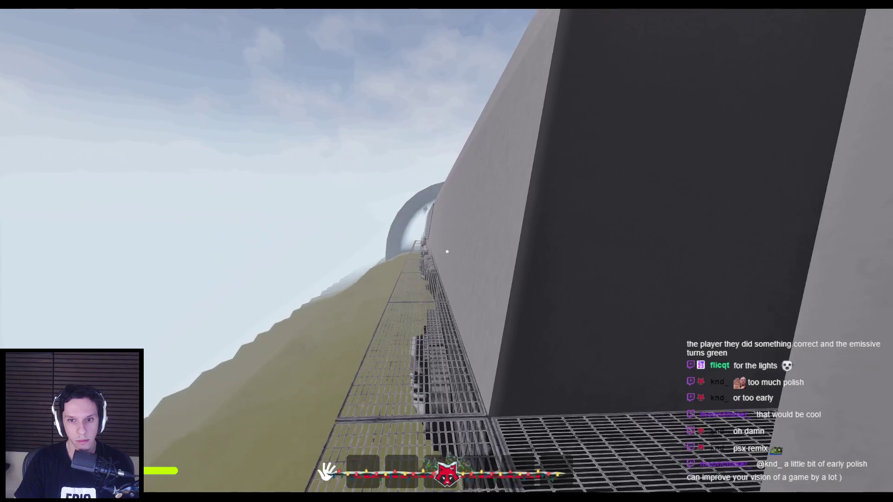
key("w")
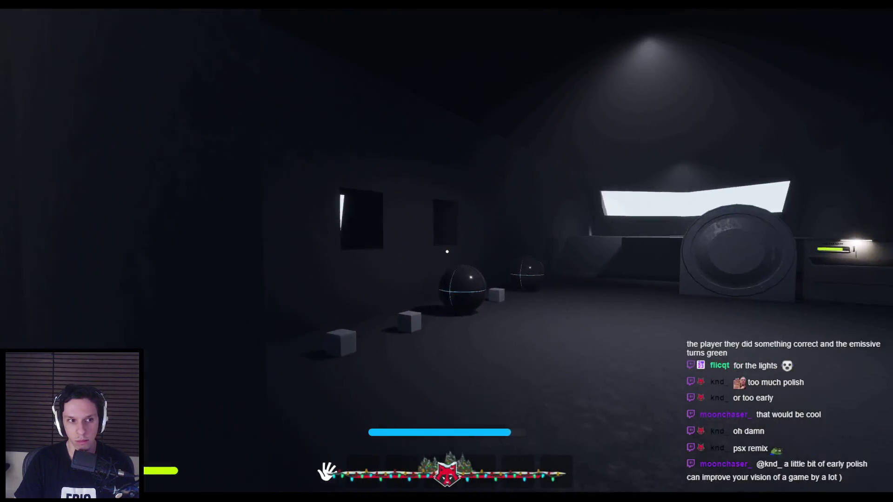
key("w")
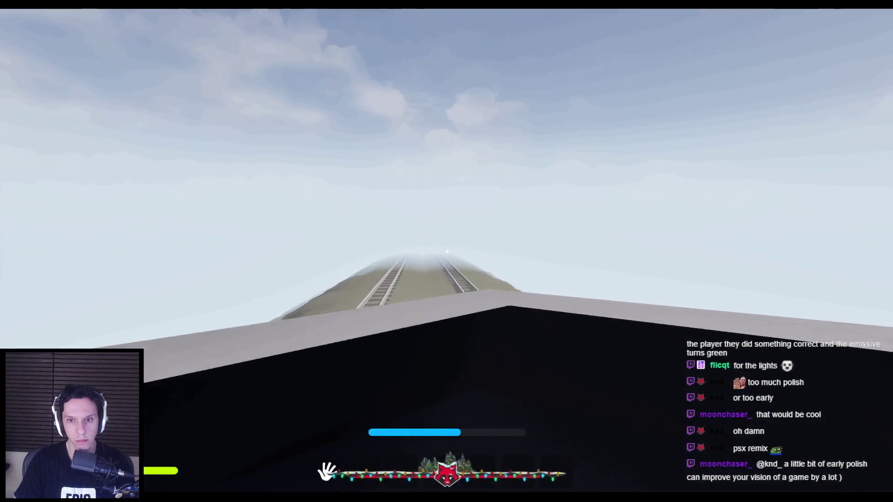
Stop the play session and briefly view the S_TrainTunnel mesh editor before minimizing it
key("Escape")
scroll(609, 243, "down", 5)
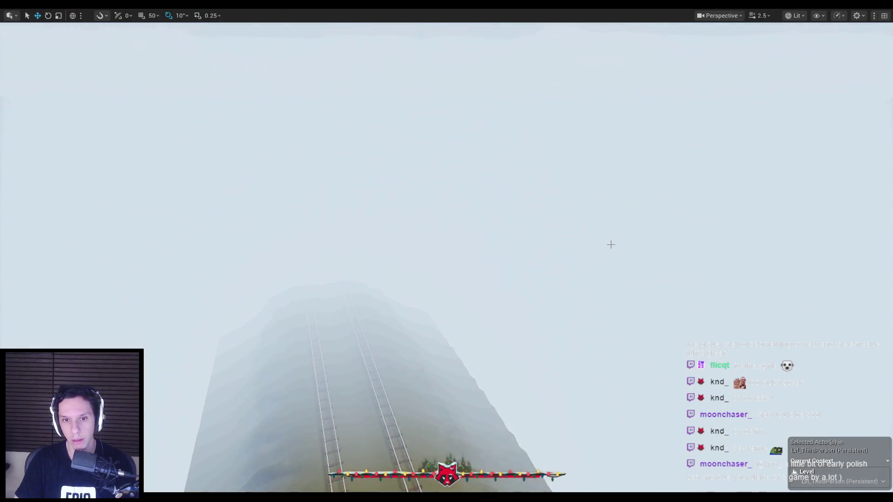
scroll(446, 252, "up", 5)
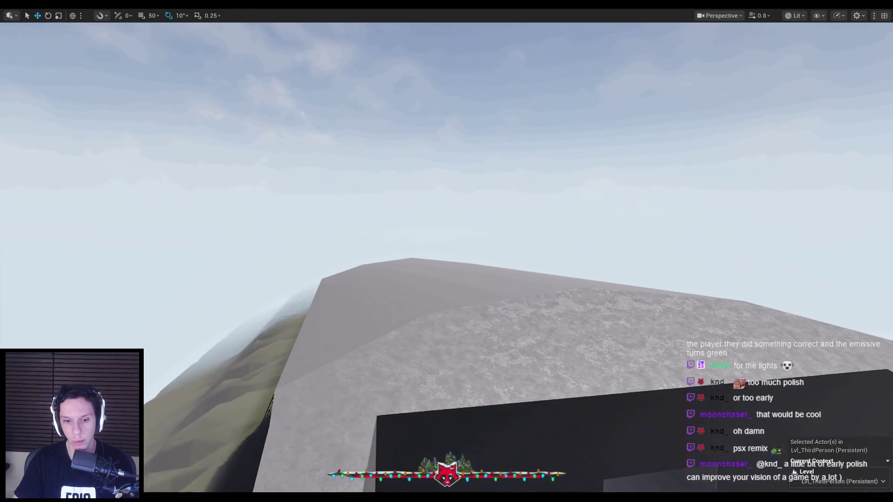
mouse_move(272, 501)
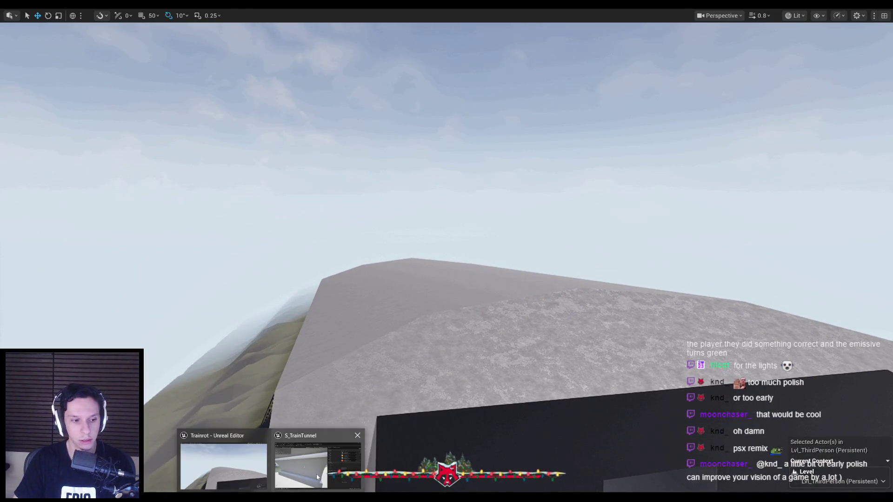
left_click(317, 477)
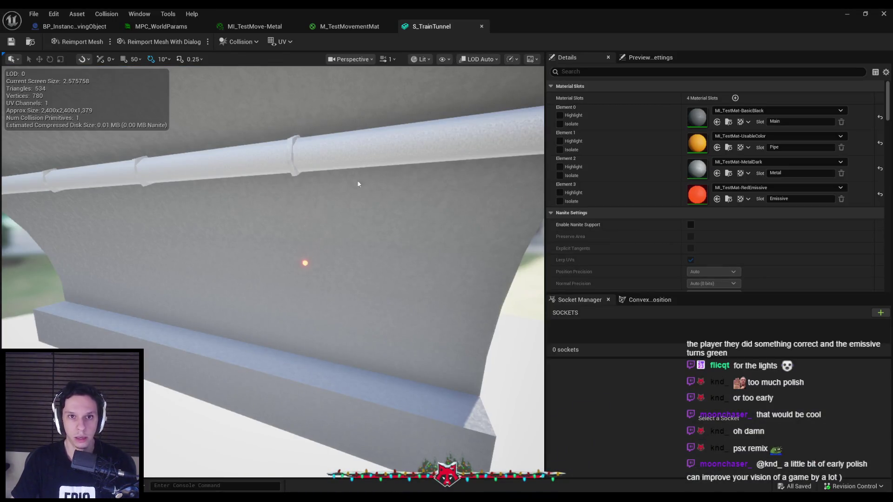
left_click(847, 14)
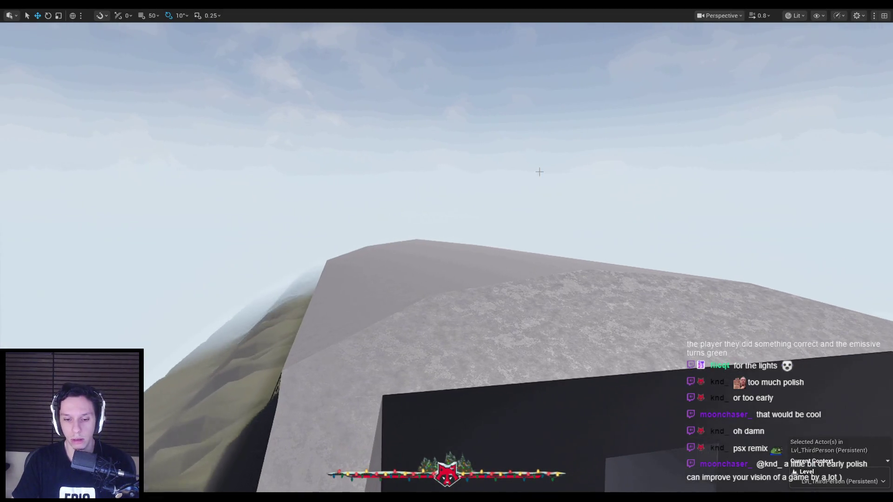
Restore the normal level editor layout and save the level with Ctrl+S
key("F11")
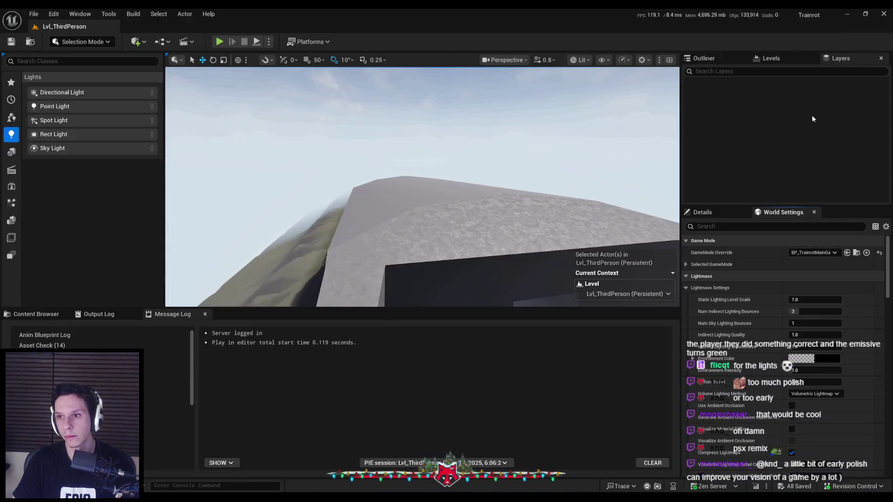
scroll(888, 310, "down", 3)
scroll(888, 334, "down", 3)
mouse_move(887, 334)
left_mouse_down()
mouse_move(889, 405)
mouse_move(857, 407)
left_mouse_up()
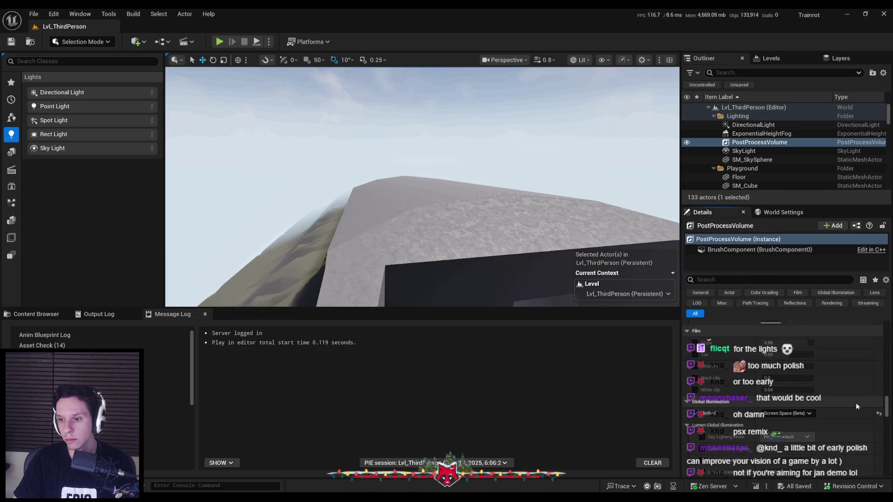
key("ctrl+s")
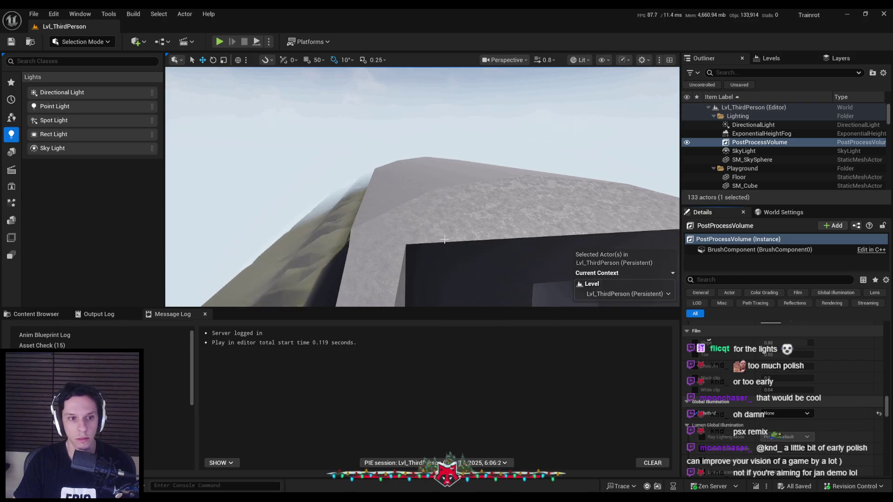
scroll(422, 226, "up", 2)
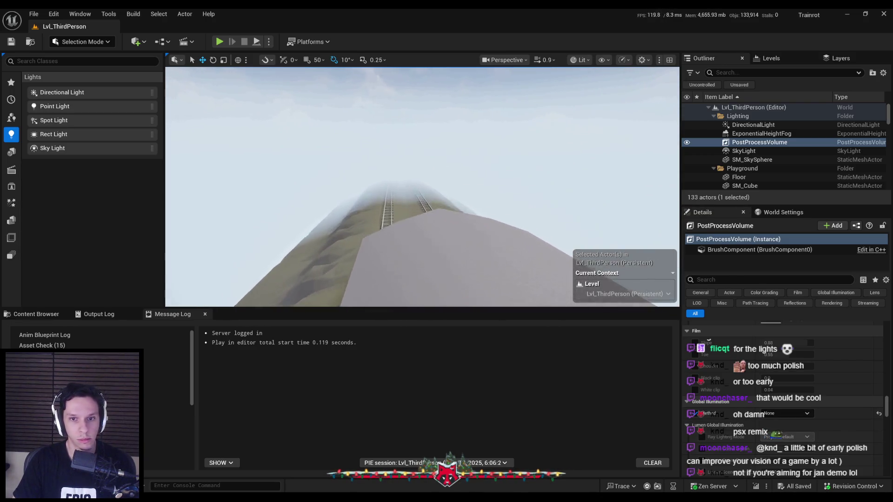
scroll(422, 186, "up", 1)
key("s")
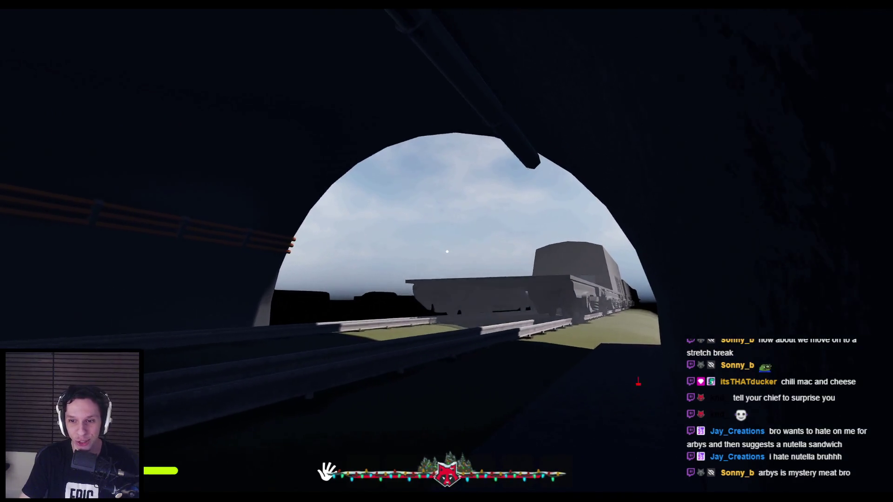
key("Escape")
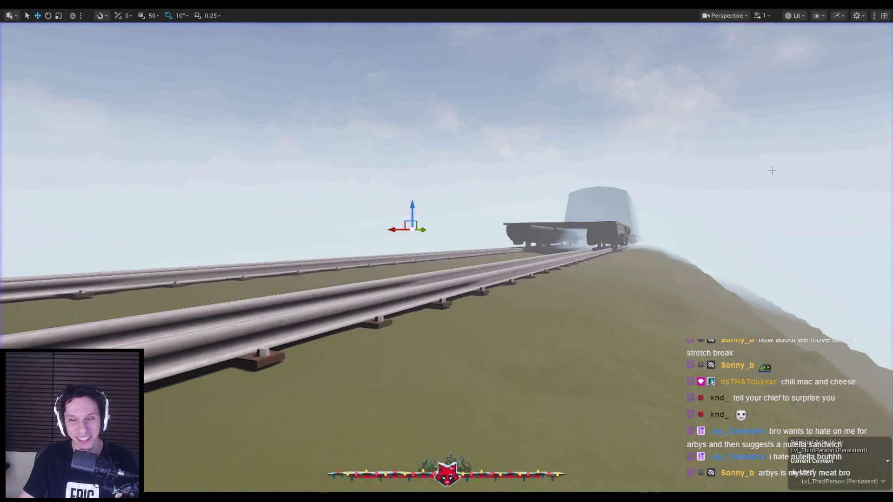
scroll(749, 159, "down", 1)
key("w")
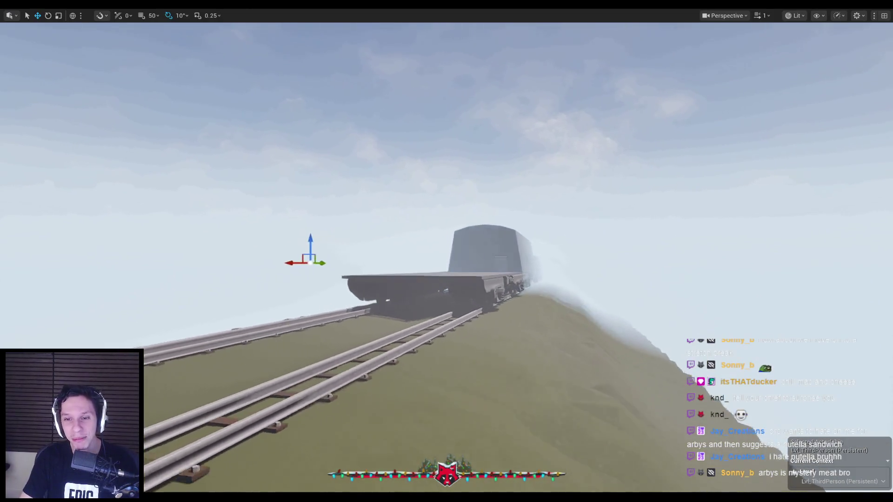
scroll(447, 251, "down", 3)
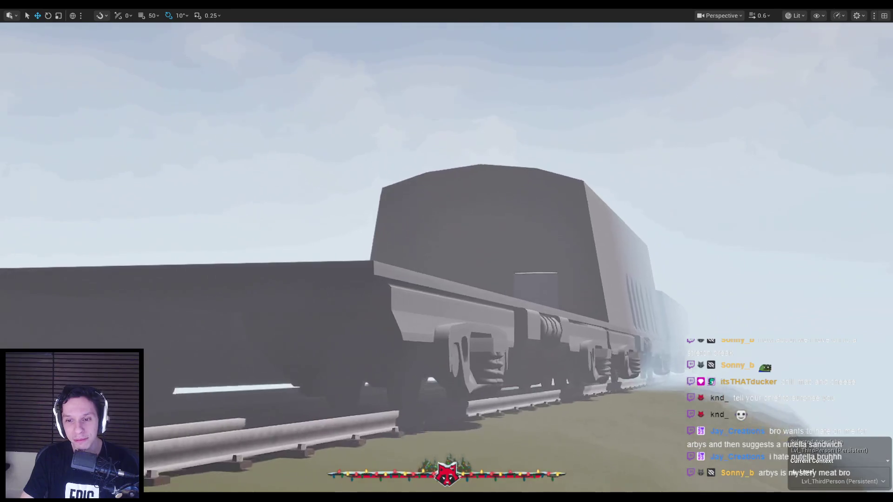
key("w")
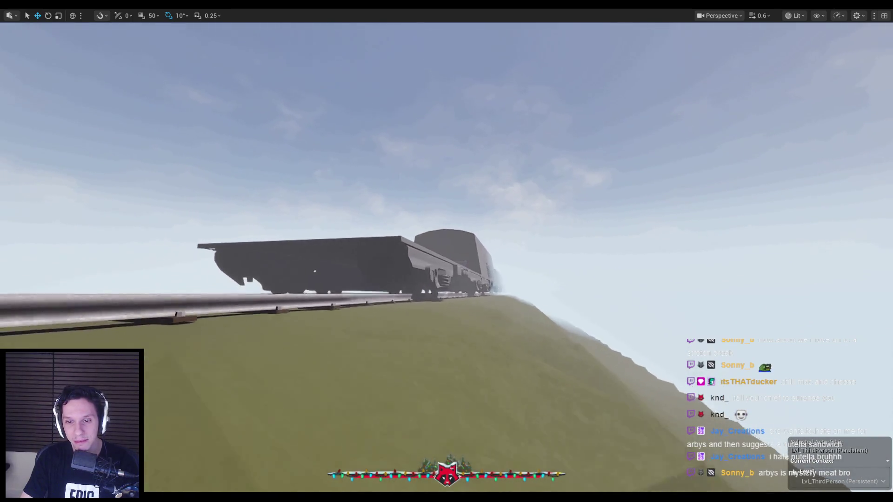
key("w")
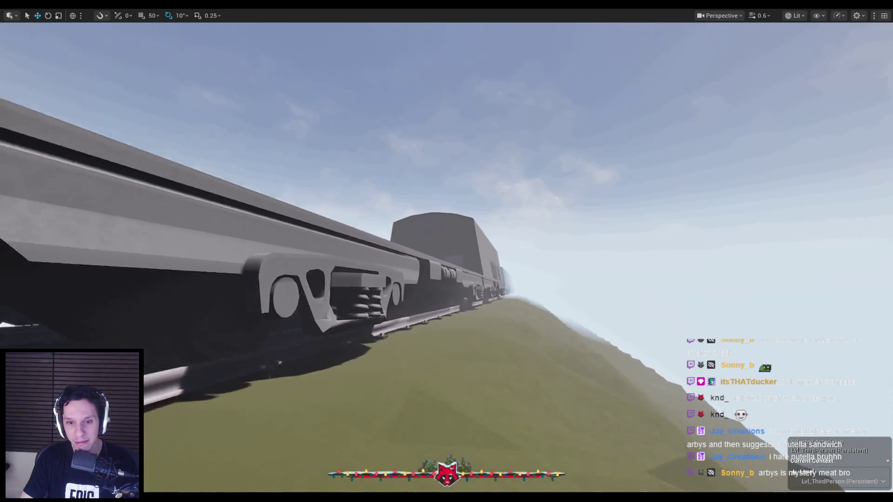
key("w")
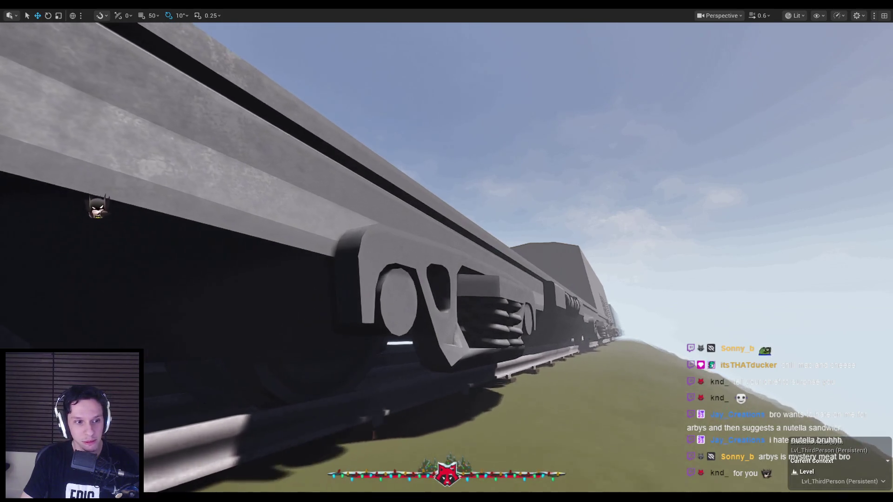
key("w")
key("w")
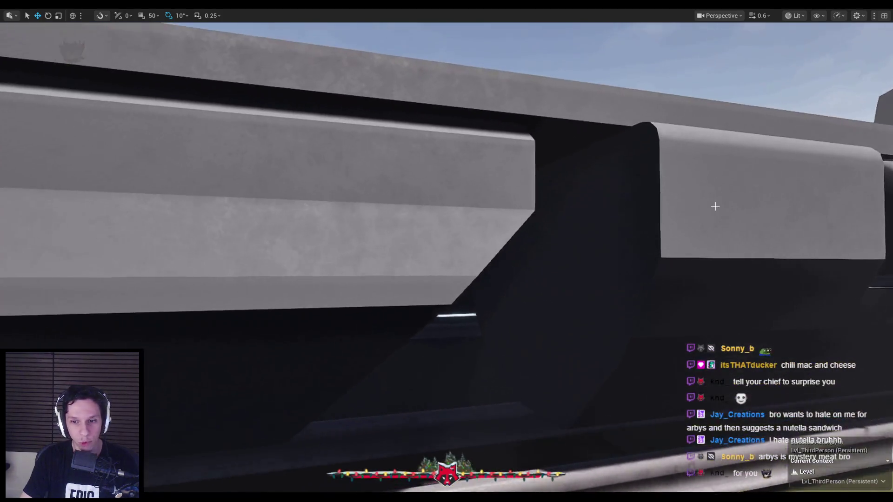
key("w")
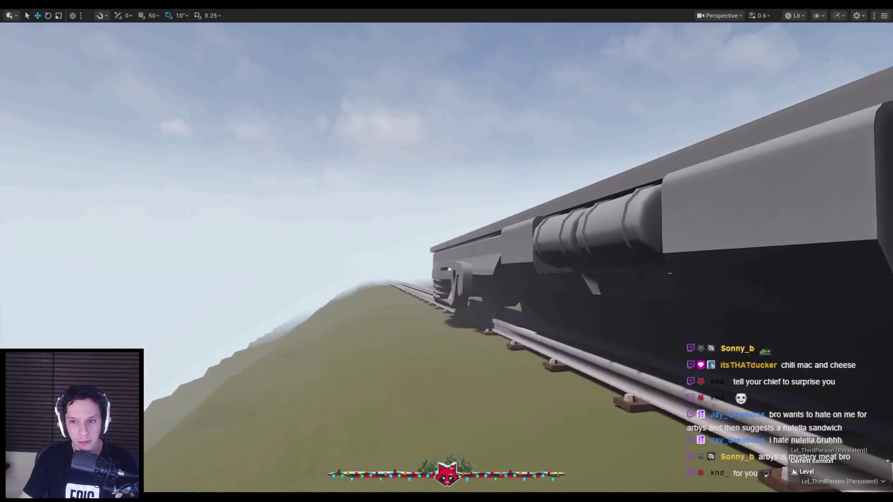
key("w")
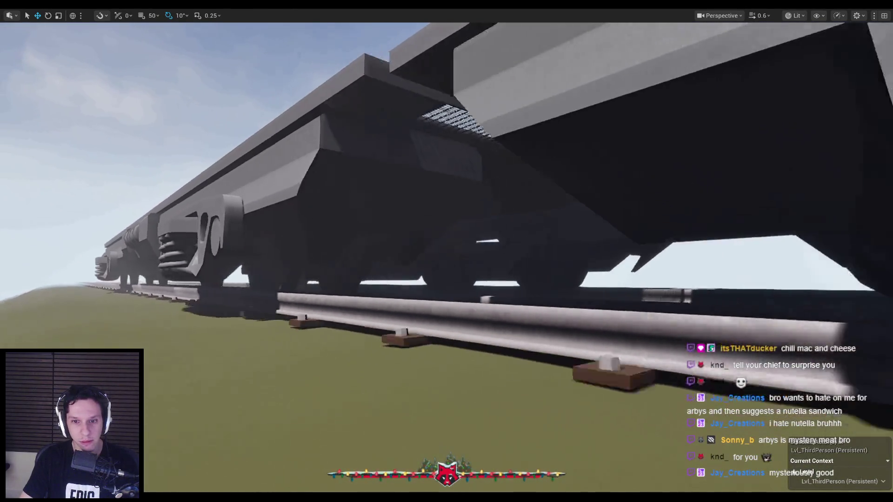
key("w")
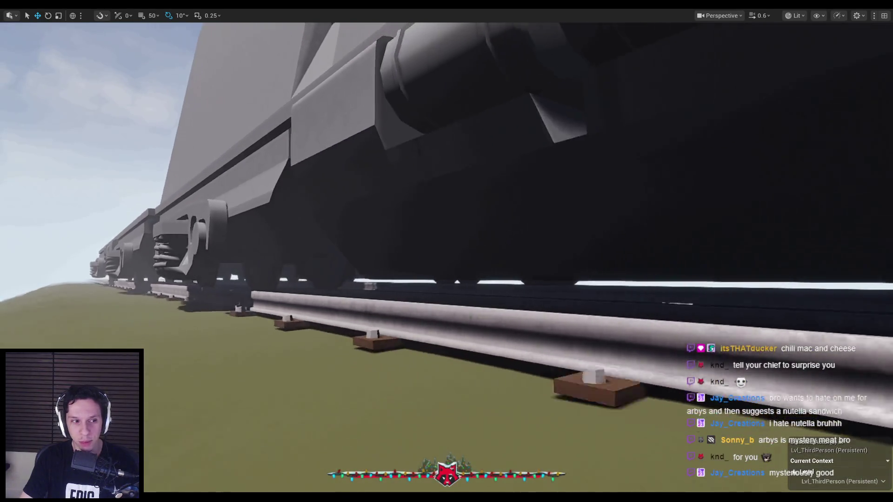
key("w")
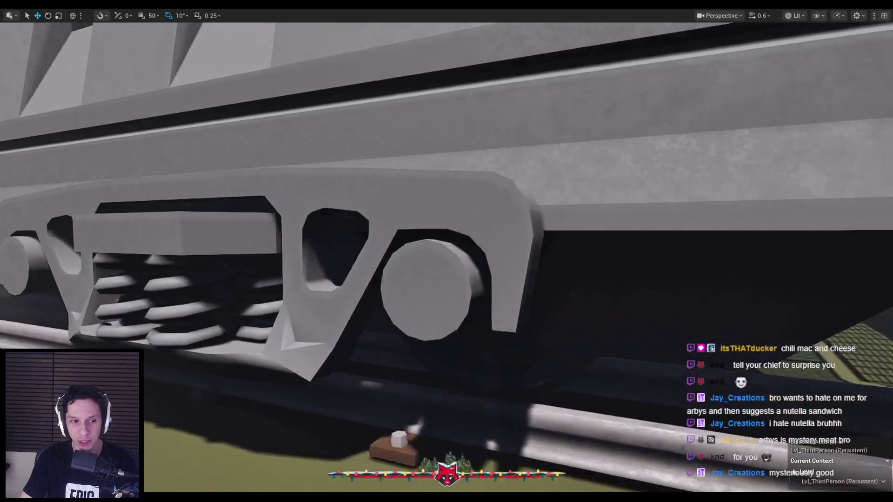
key("w")
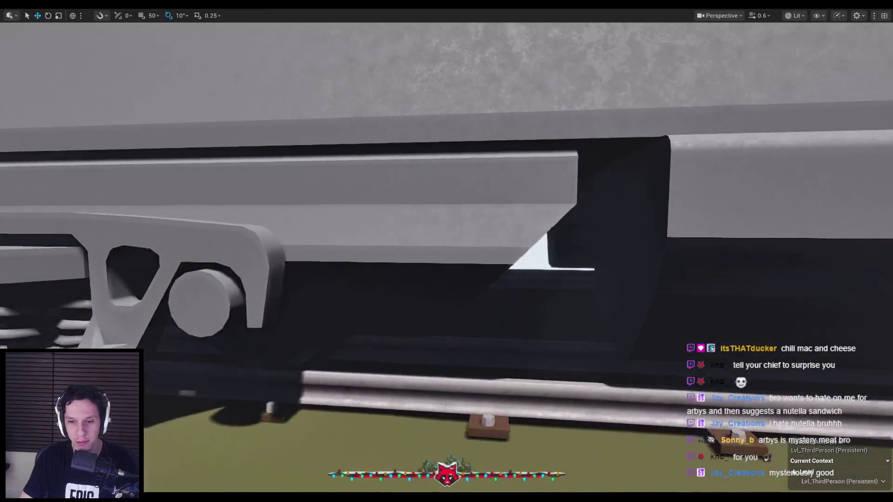
key("w")
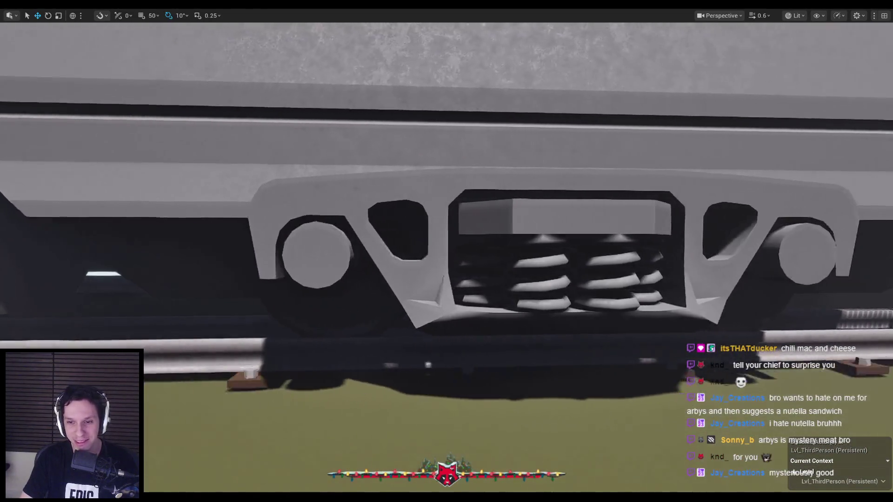
key("w")
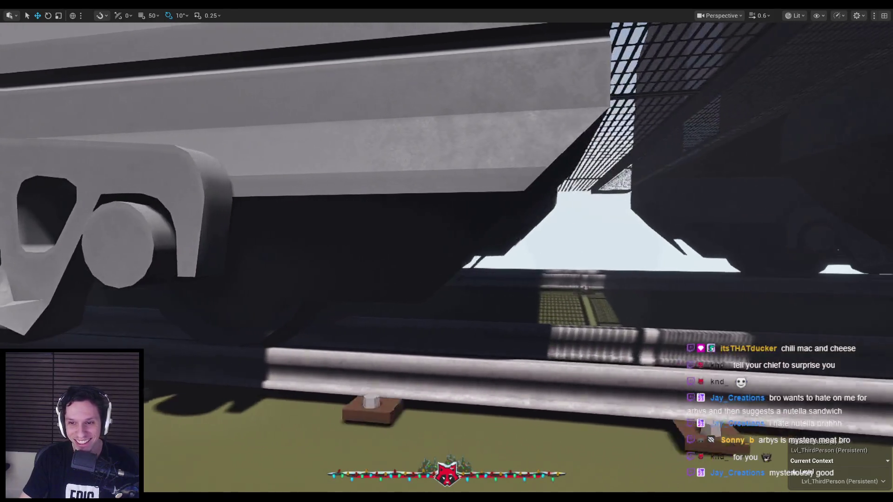
key("w")
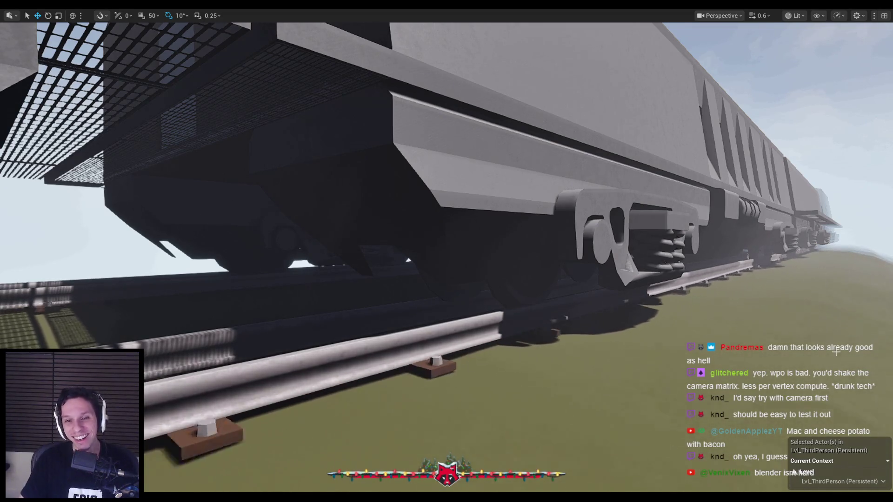
left_click_drag(725, 210, 717, 228)
mouse_move(577, 272)
left_mouse_down()
mouse_move(577, 253)
mouse_move(577, 272)
left_mouse_up()
Select the train wagon, restore the editor panels, and edit its Level Instance to select S_Cabin-2
left_click(577, 273)
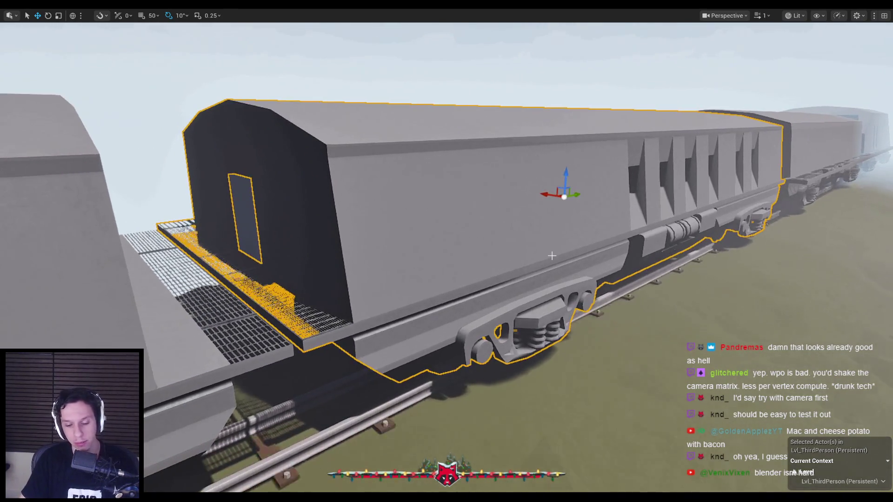
key("F11")
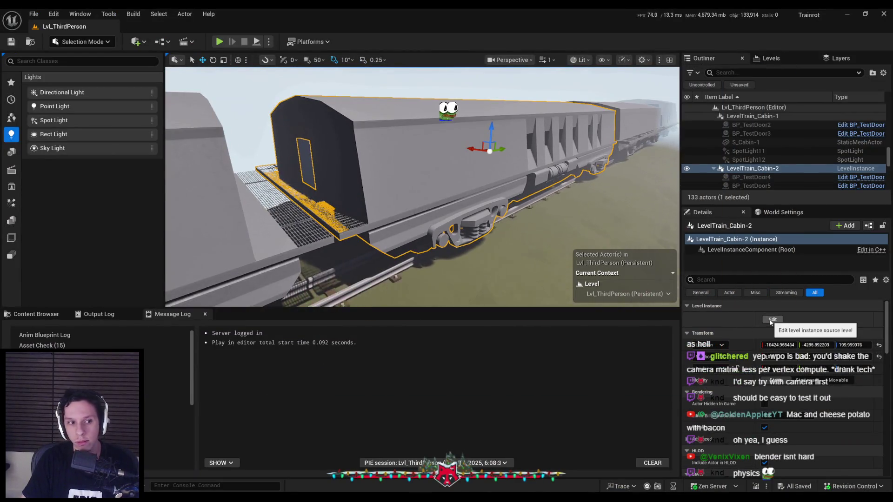
left_click(771, 320)
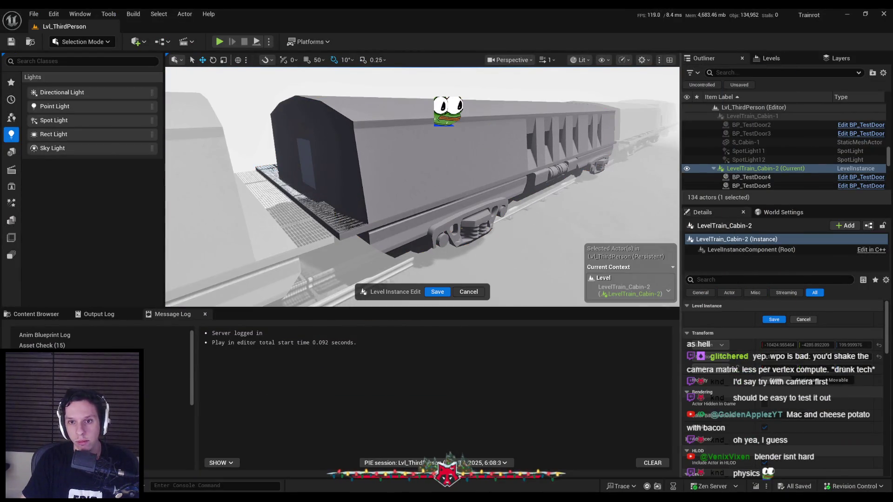
left_click(448, 217)
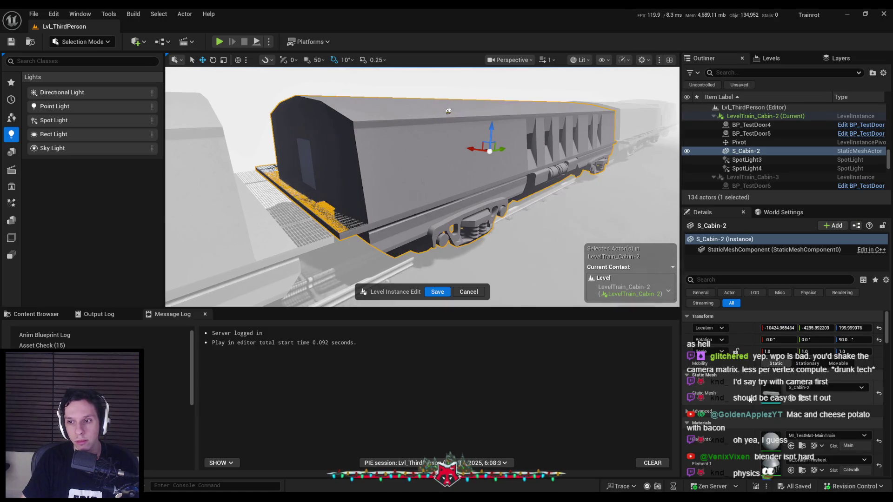
Show the top-level Content folder in the Content Browser and exit level instance editing
scroll(750, 399, "down", 5)
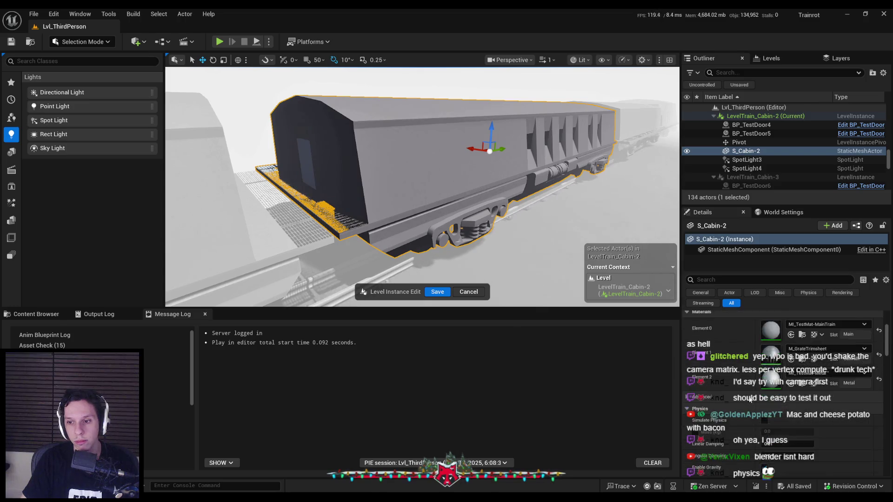
scroll(750, 399, "down", 2)
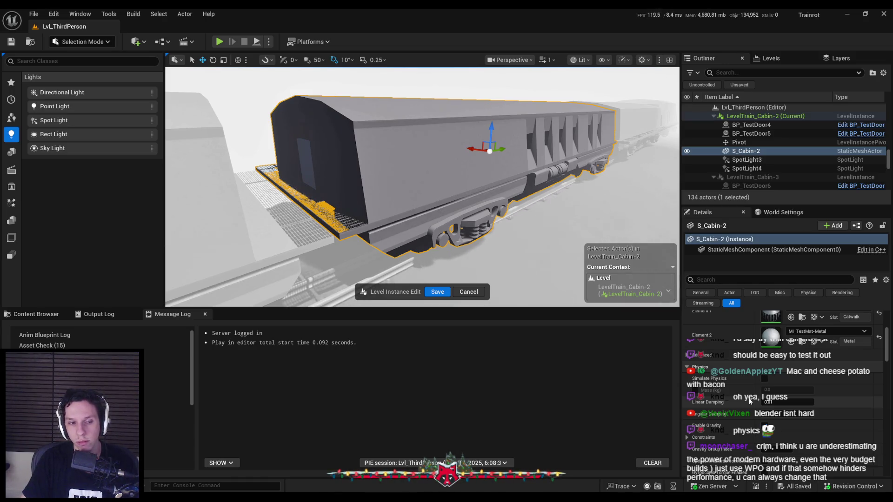
scroll(749, 401, "down", 3)
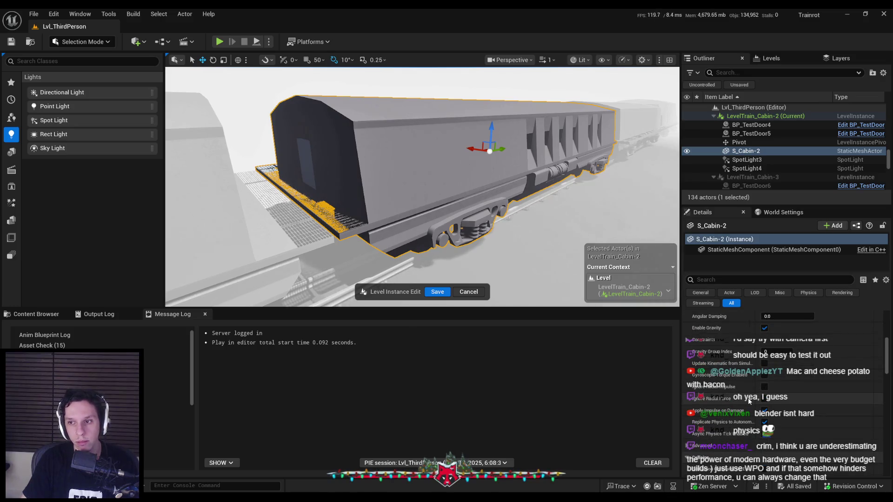
scroll(749, 401, "up", 5)
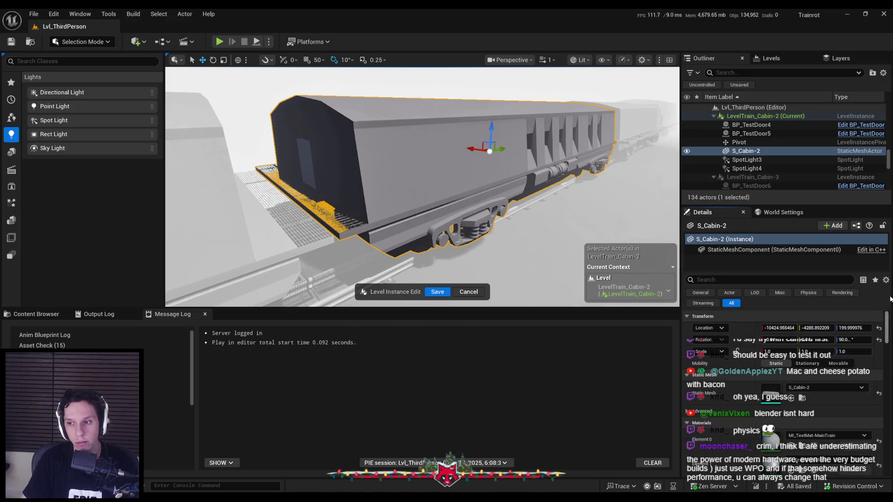
left_click(31, 313)
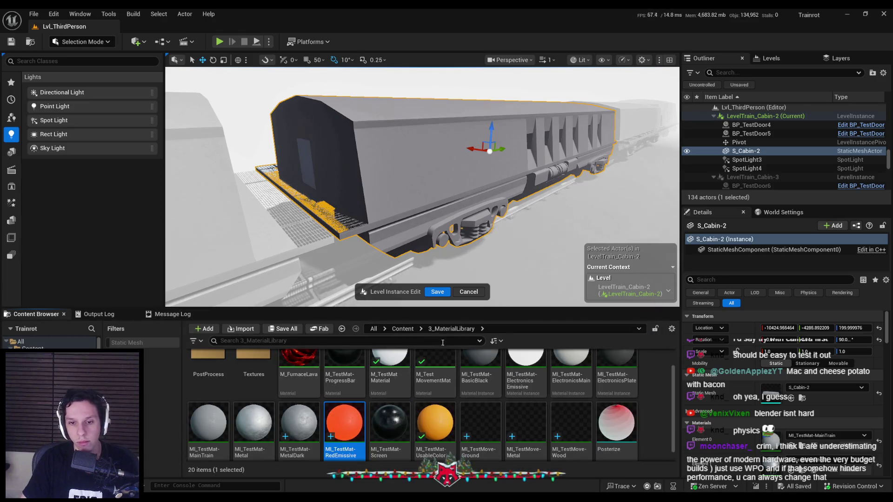
left_click(403, 329)
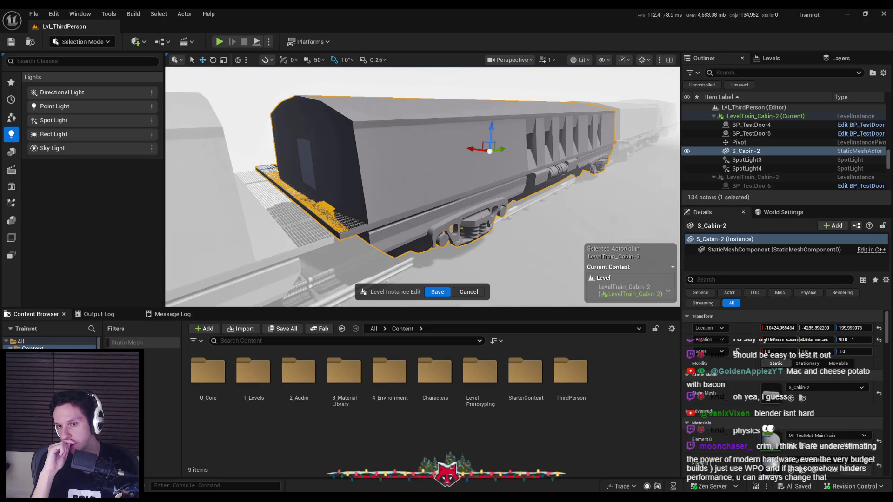
left_click(469, 291)
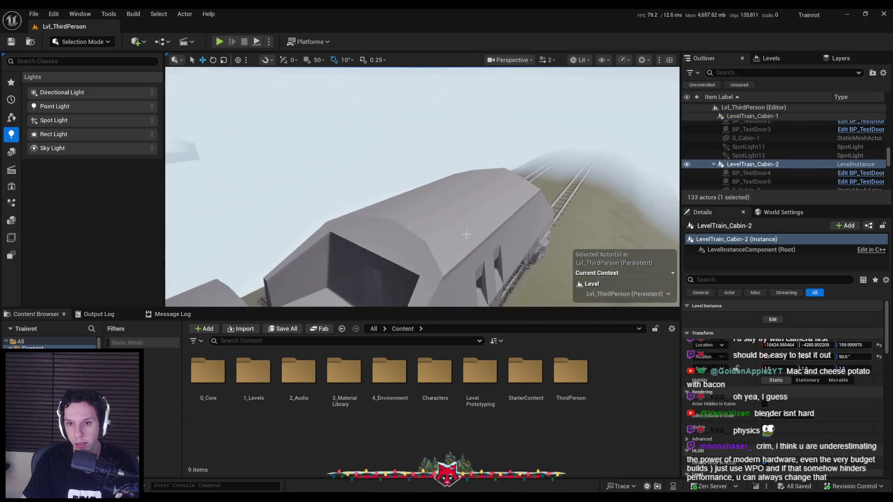
Select the S_Cabin-Engine train car and frame its cabin in the viewport
left_click(441, 210)
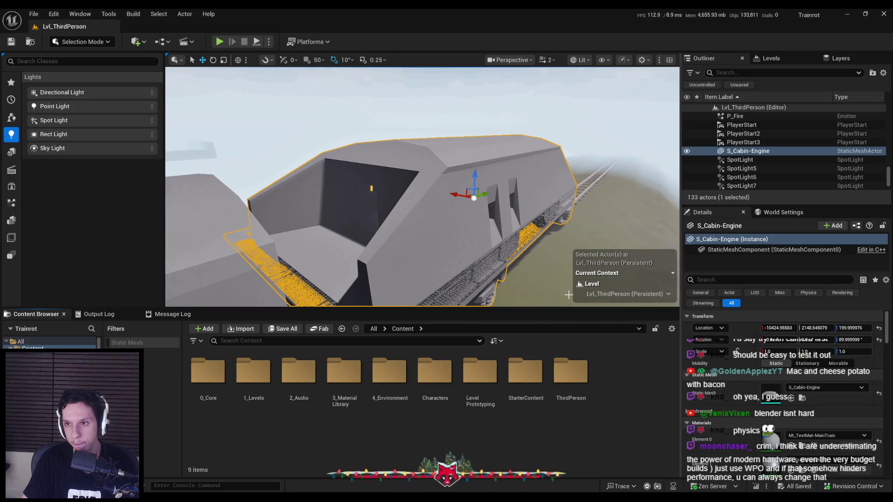
left_click_drag(557, 288, 557, 269)
left_click_drag(443, 224, 444, 224)
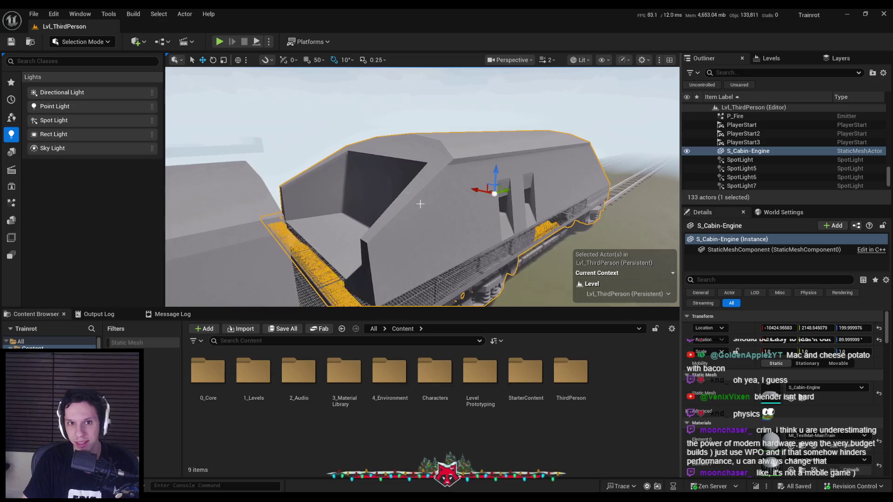
left_click(269, 41)
left_click(269, 42)
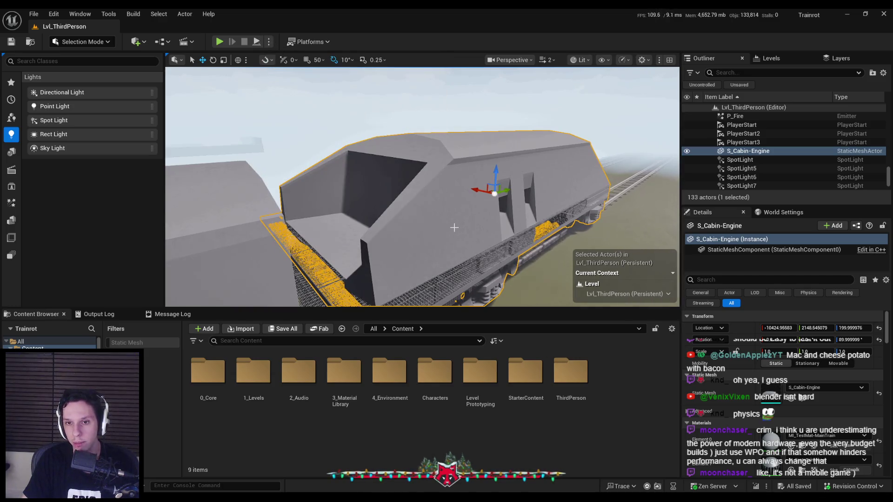
right_click(455, 184)
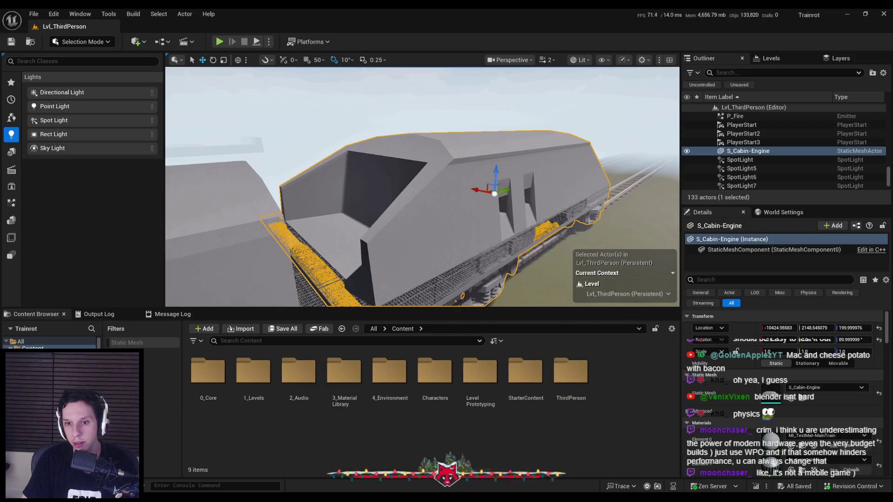
Browse Content > 0_Core > Train, return to Content, and open the Details panel's + Add list
double_click(208, 372)
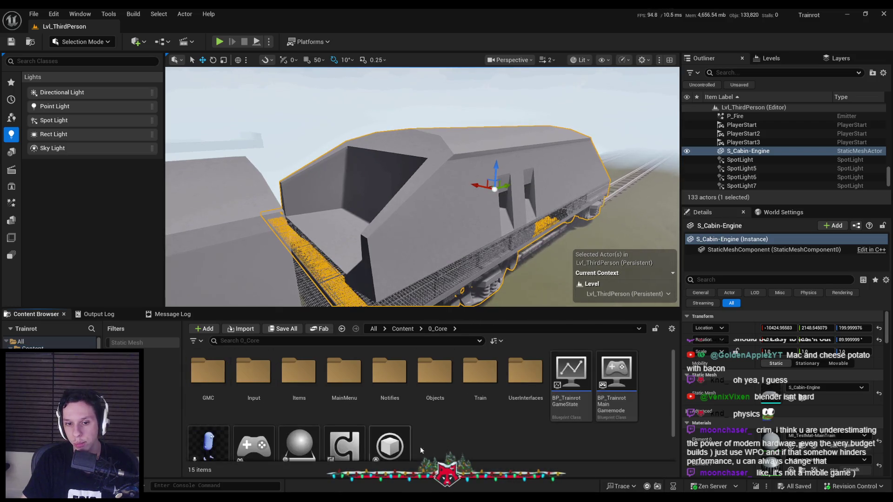
key("alt+Left")
key("alt+Right")
key("alt+Right")
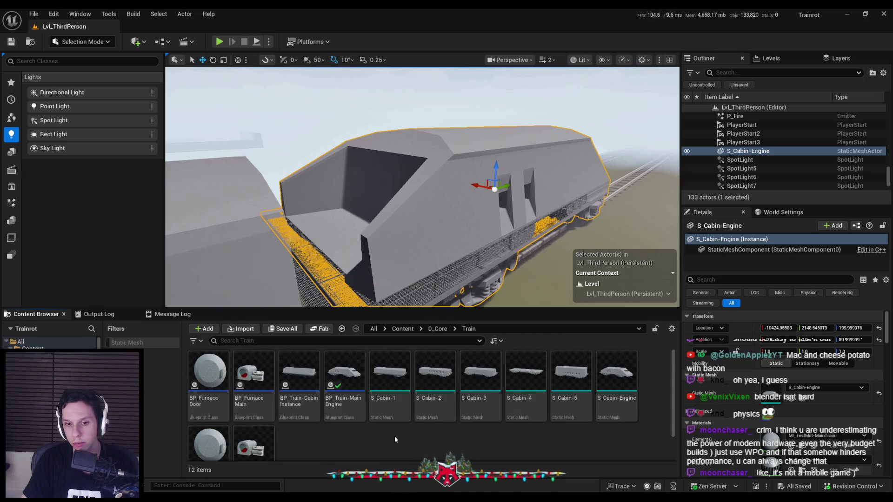
mouse_move(353, 408)
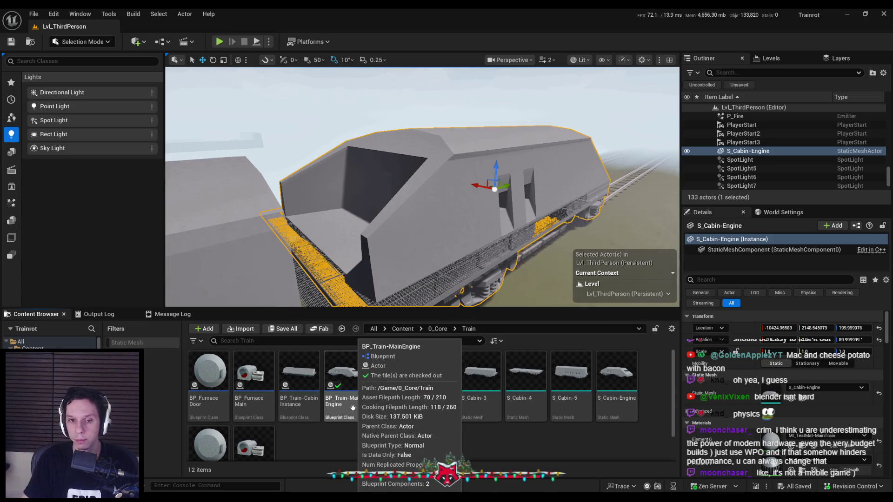
left_click(438, 329)
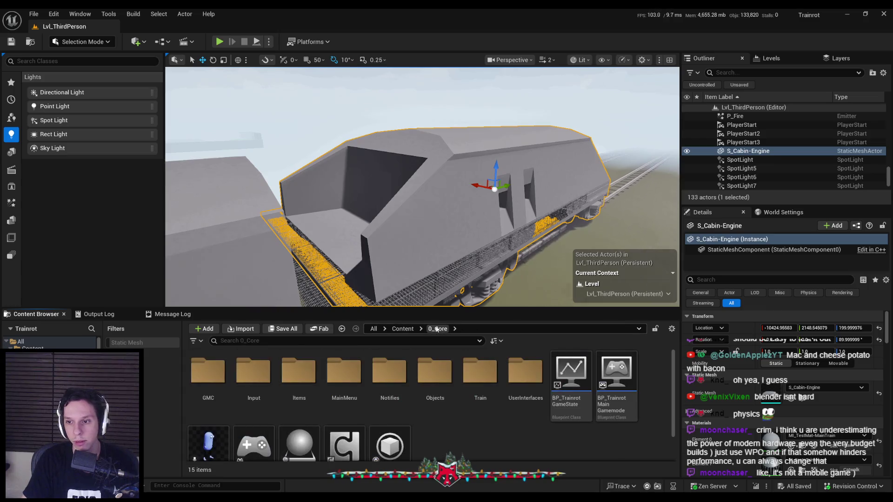
left_click(405, 329)
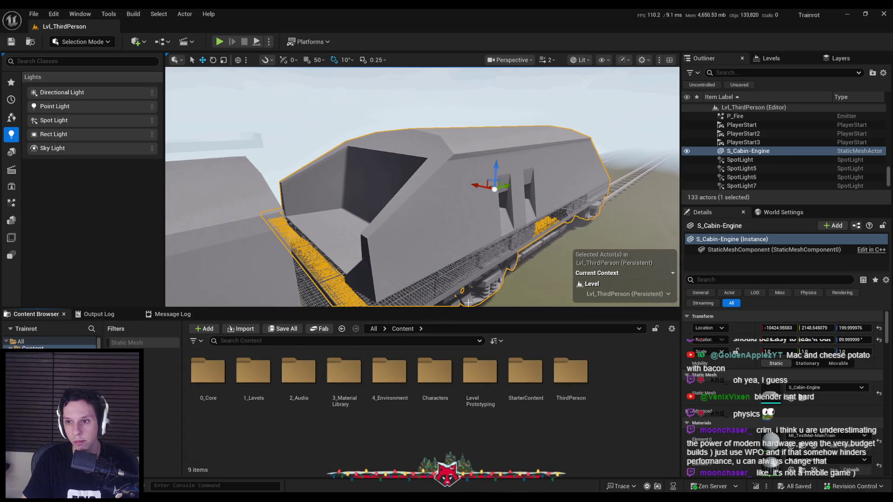
left_click(836, 226)
Choose Rotating Movement from the Add list to attach it to S_Cabin-Engine
mouse_move(888, 268)
left_mouse_down()
mouse_move(889, 405)
mouse_move(890, 357)
left_mouse_up()
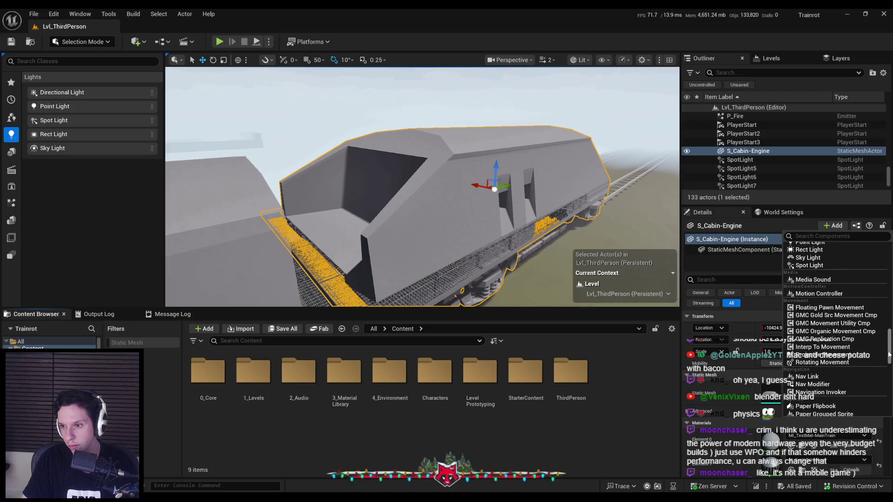
left_click(834, 363)
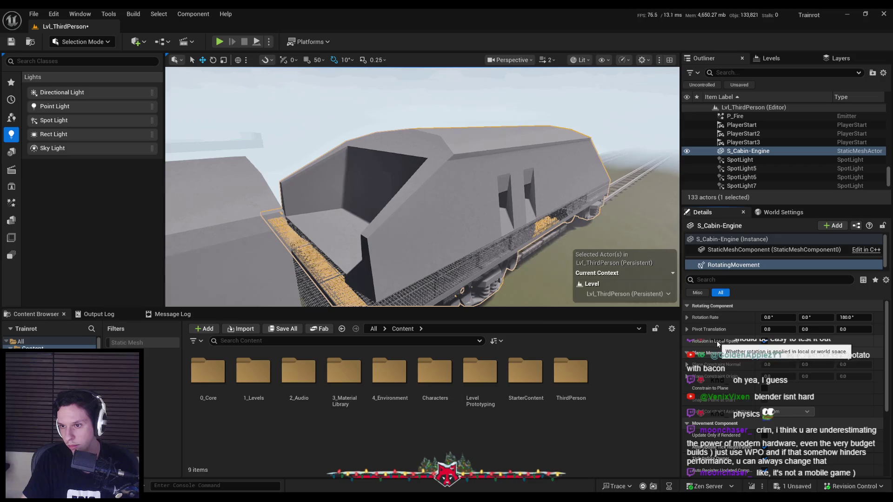
scroll(712, 335, "down", 2)
scroll(729, 357, "down", 2)
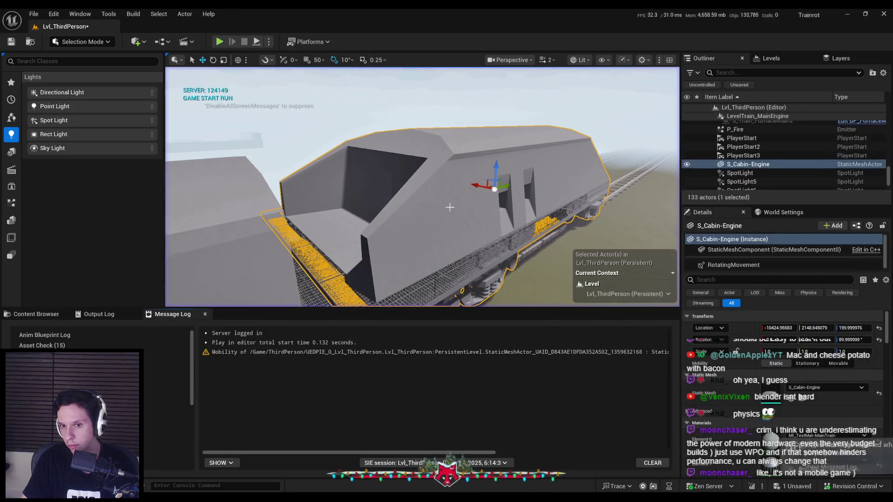
Set S_Cabin-Engine's Mobility to Movable, simulate to watch it spin, then stop and frame it
left_click(838, 363)
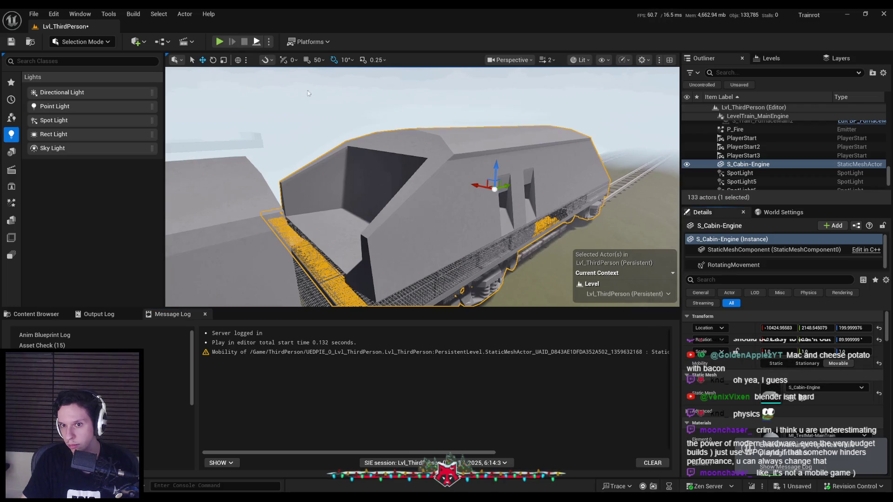
key("alt+s")
scroll(439, 186, "down", 2)
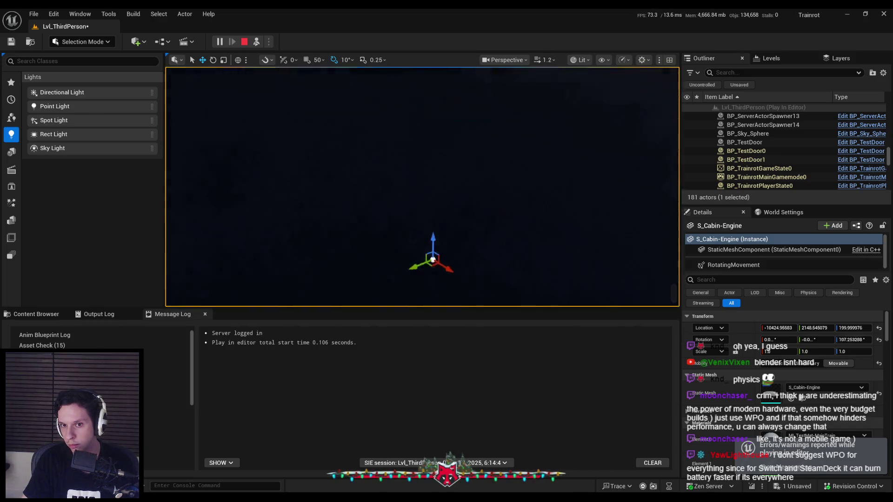
scroll(422, 187, "down", 1)
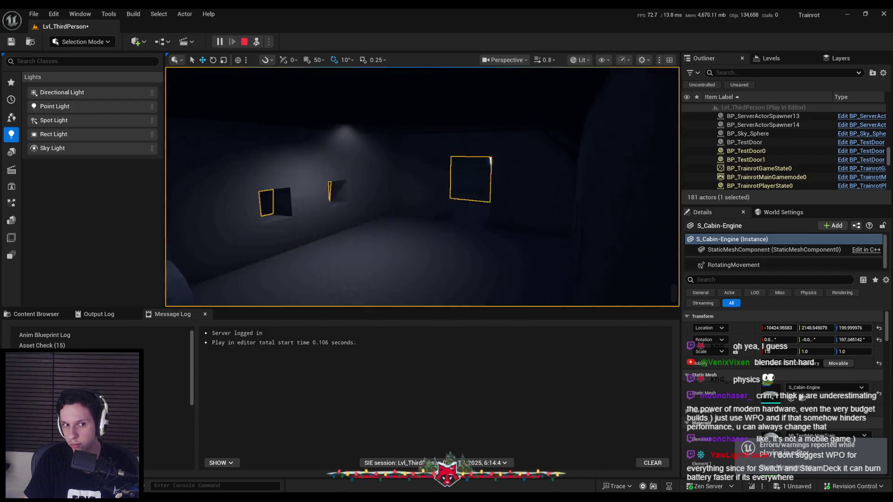
key("Escape")
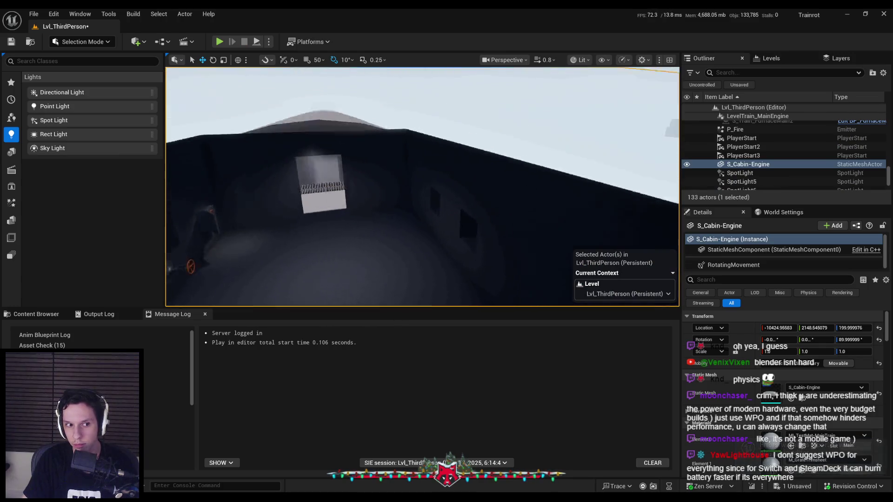
key("f")
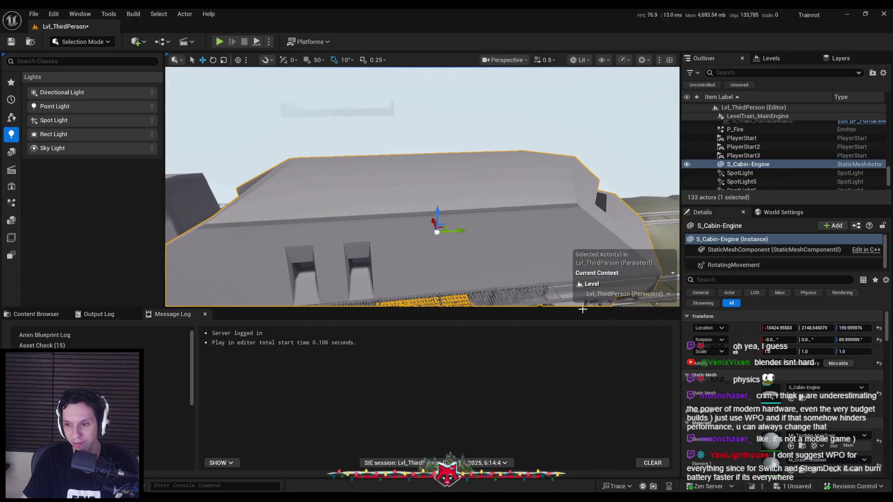
Select the RotatingMovement component and change its Rotation Rate Z from 180 to 0
left_click(740, 266)
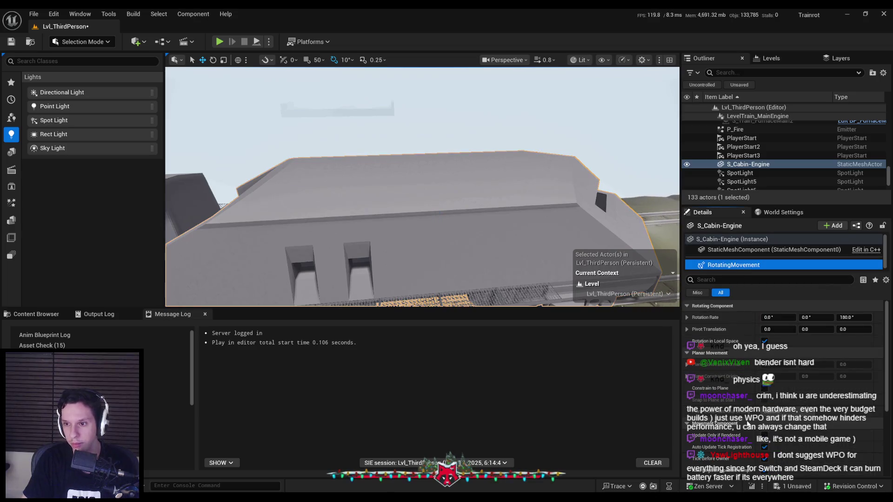
left_click(846, 318)
type("0")
key("Return")
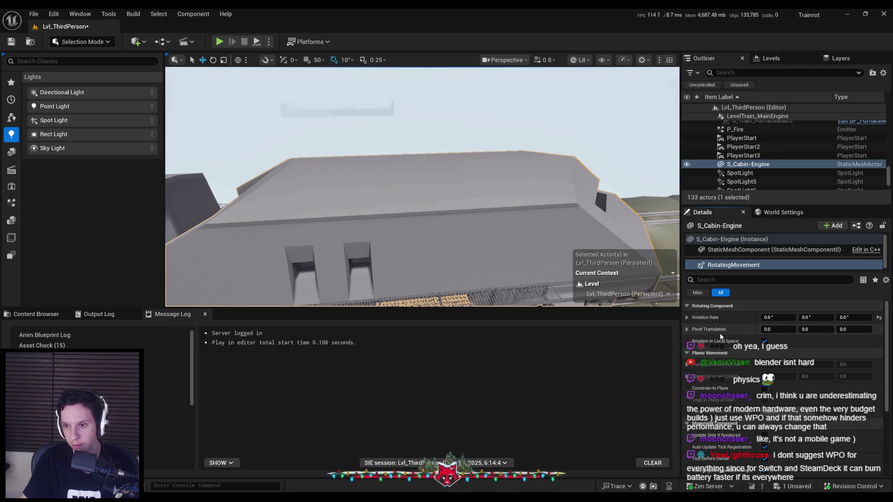
scroll(717, 331, "down", 5)
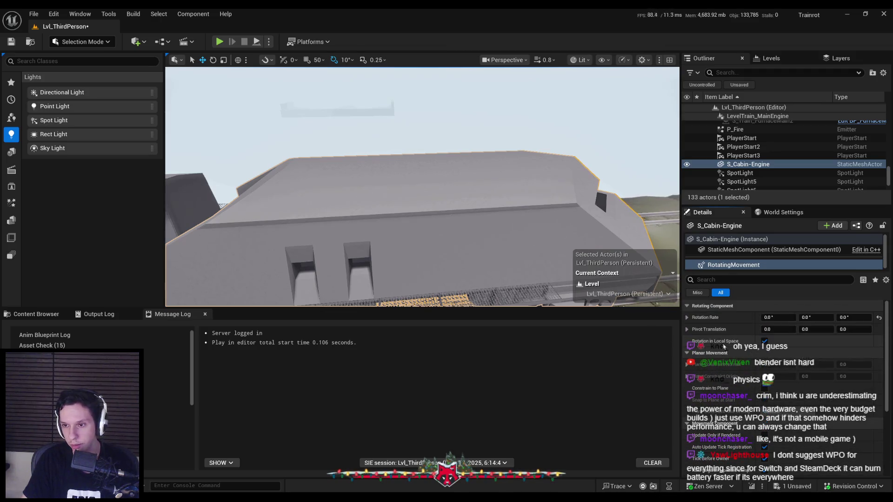
scroll(690, 330, "up", 5)
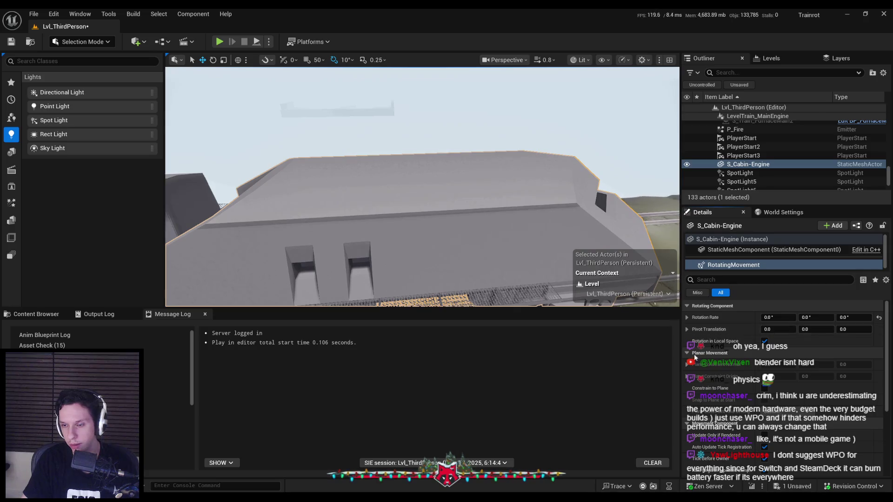
scroll(705, 389, "down", 3)
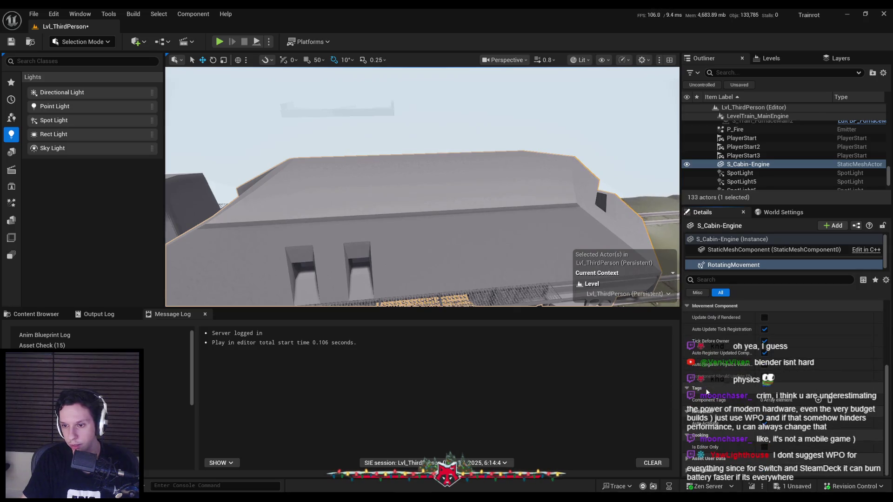
scroll(709, 389, "up", 3)
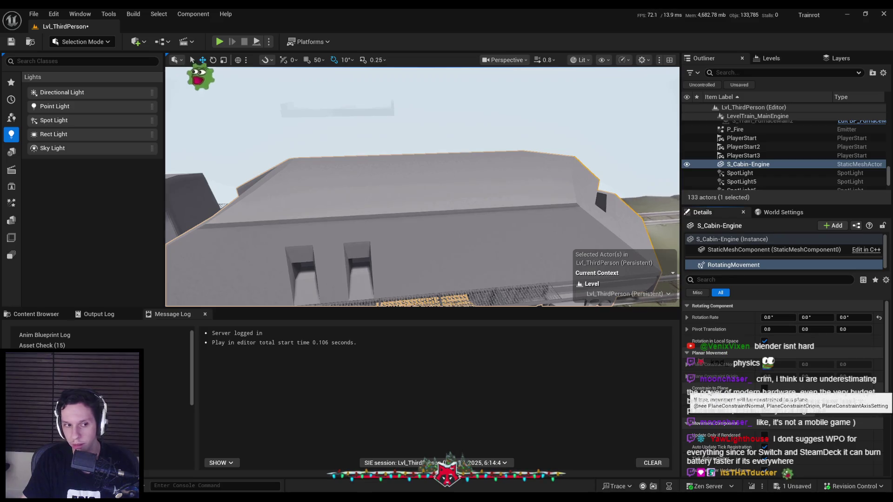
Replace the car's RotatingMovement component with a new InterpToMovement component
left_click(759, 259)
key("Delete")
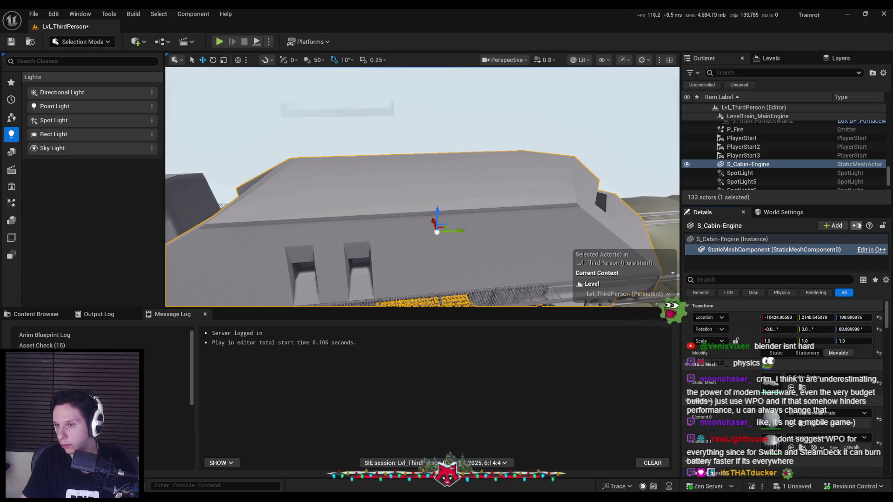
left_click(834, 225)
type("movem")
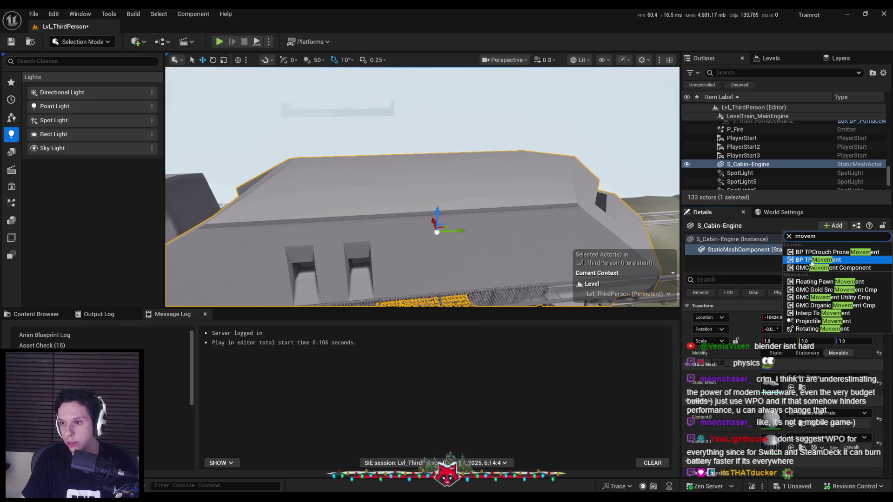
left_click(816, 314)
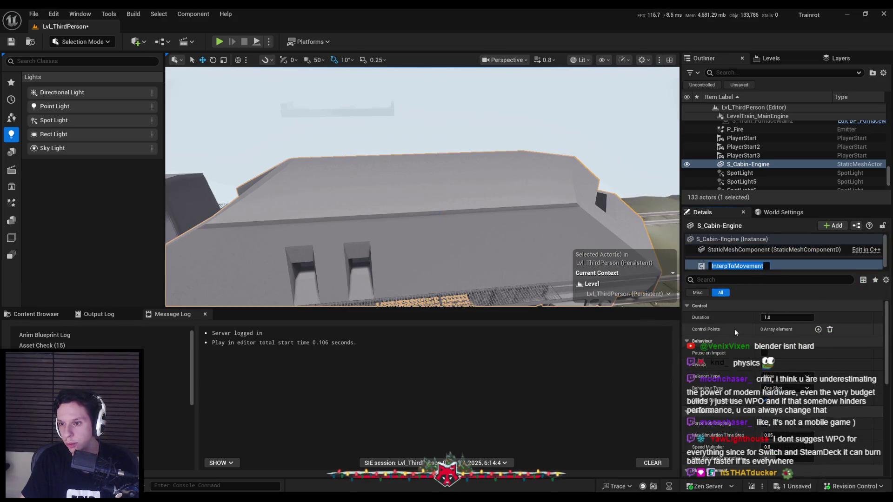
Set InterpToMovement to Ping Pong with Teleport Physics and sweep off, then simulate
scroll(708, 368, "down", 5)
scroll(708, 367, "up", 3)
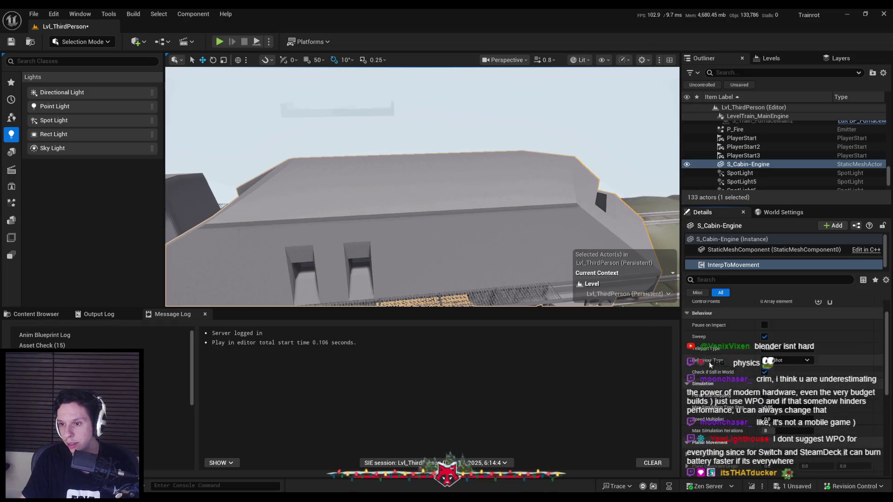
left_click(777, 360)
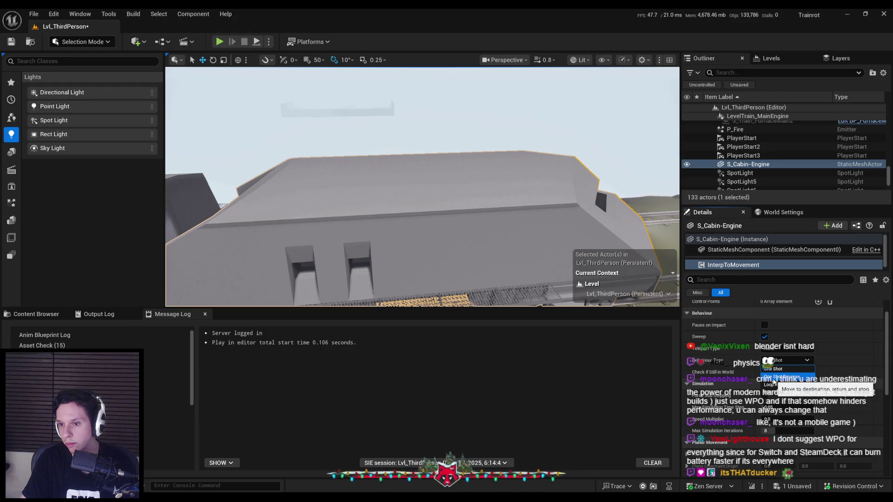
left_click(773, 377)
left_click(787, 349)
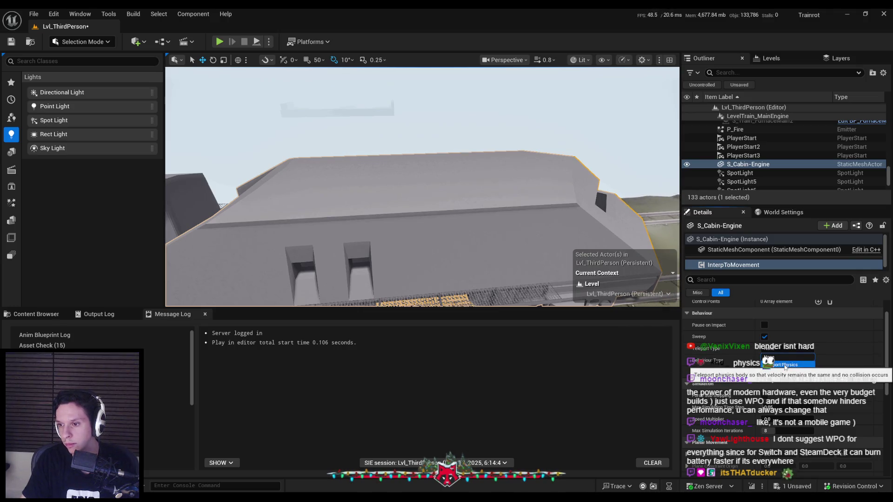
left_click(785, 366)
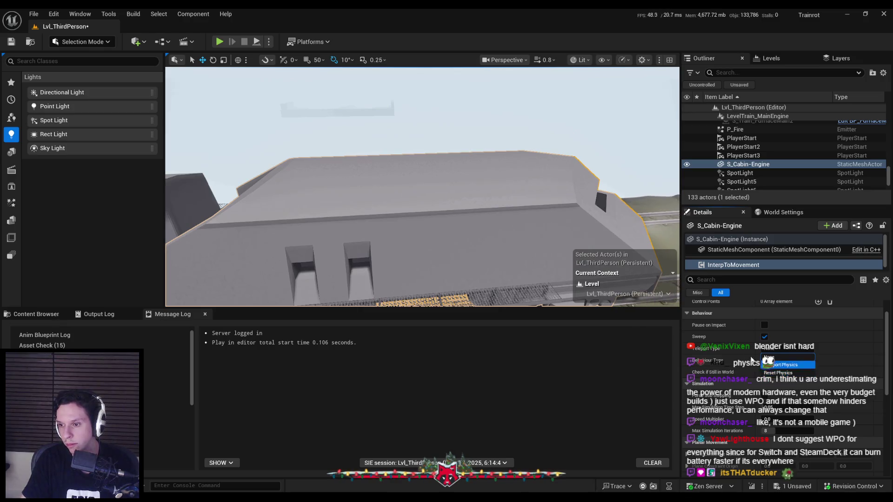
left_click(764, 337)
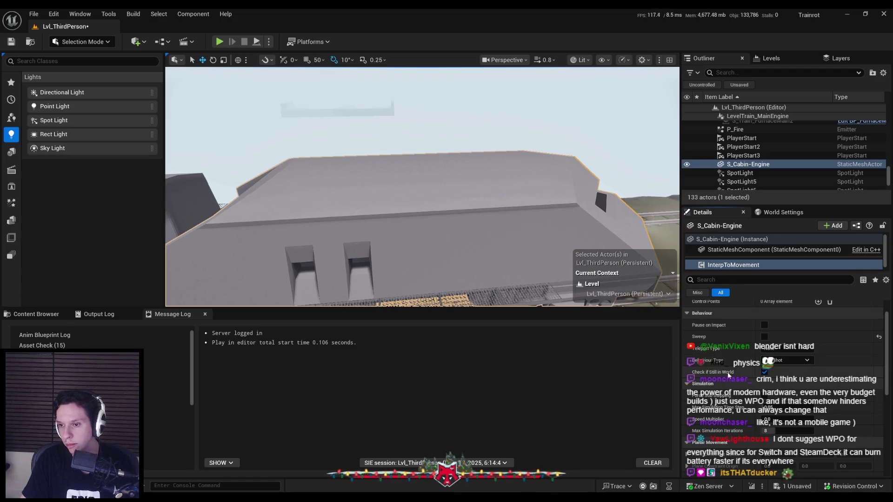
left_click(784, 360)
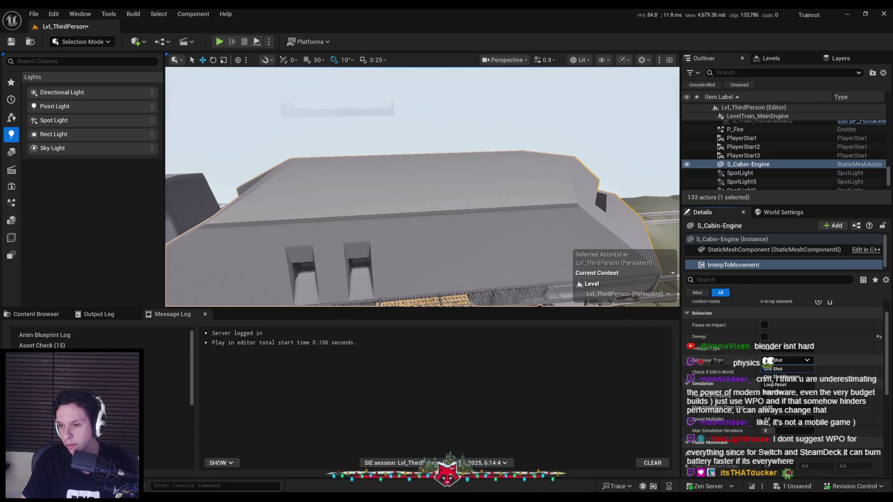
left_click(776, 393)
scroll(781, 373, "up", 1)
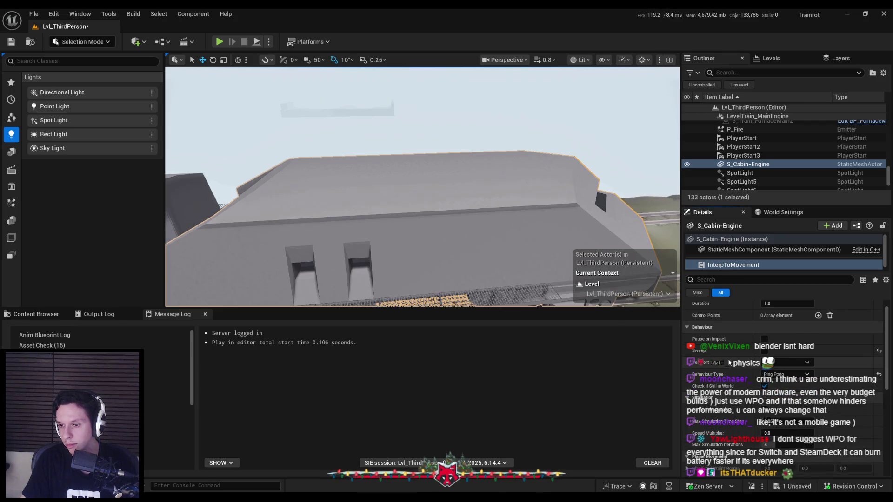
left_click(257, 42)
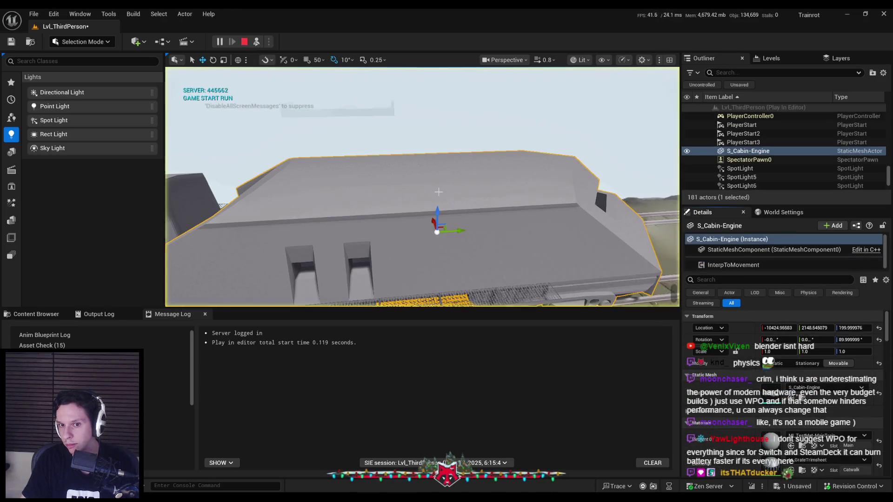
Add two control points to InterpToMovement, entering 5, and simulate again
left_click(740, 268)
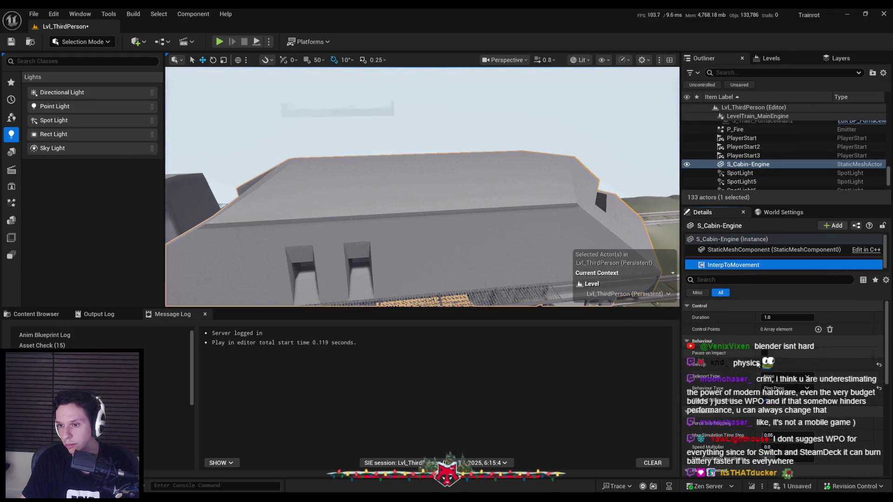
left_click(818, 330)
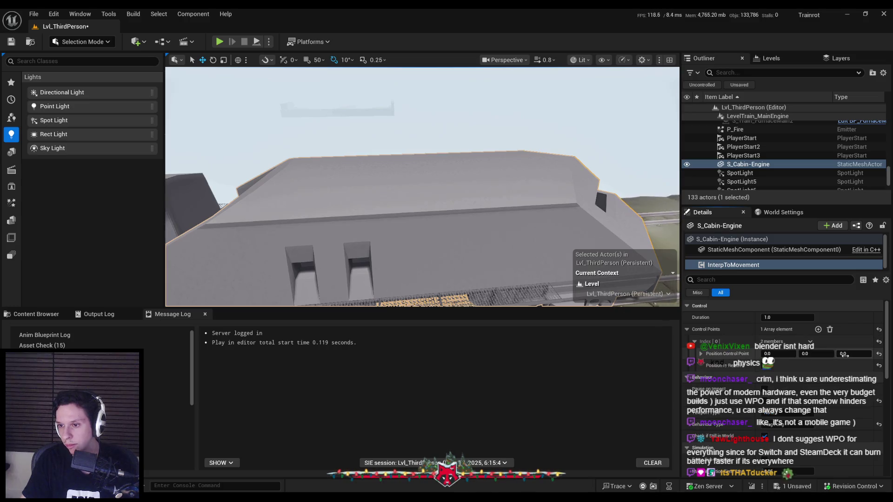
type("5")
left_click(819, 329)
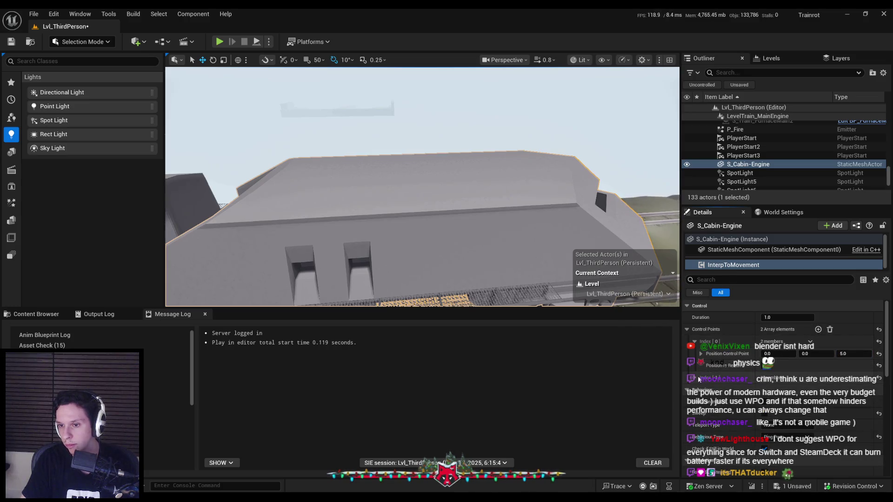
left_click(256, 41)
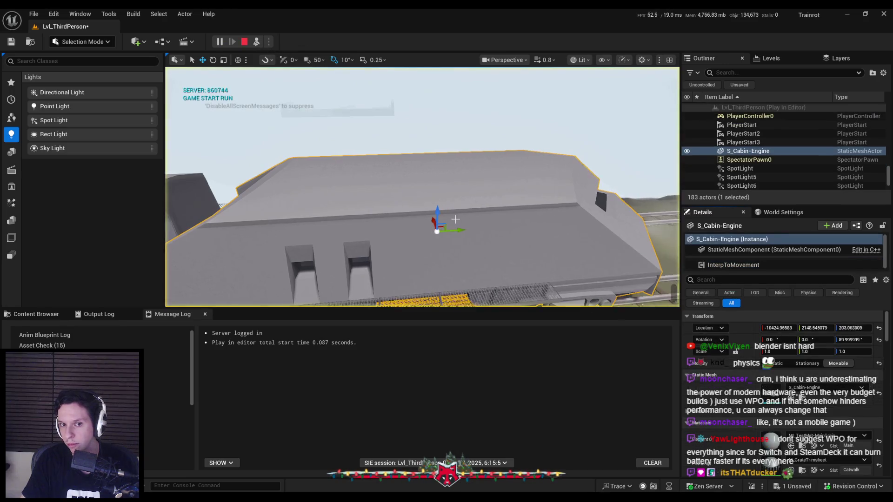
Inspect the cabin and room during simulation, stop the session, and select InterpToMovement
mouse_move(456, 224)
left_mouse_down()
mouse_move(386, 212)
mouse_move(461, 231)
left_mouse_up()
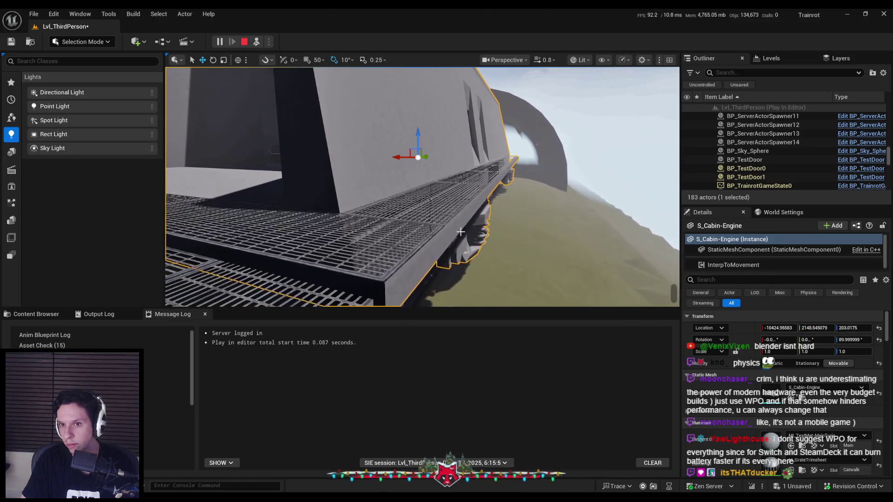
key("f")
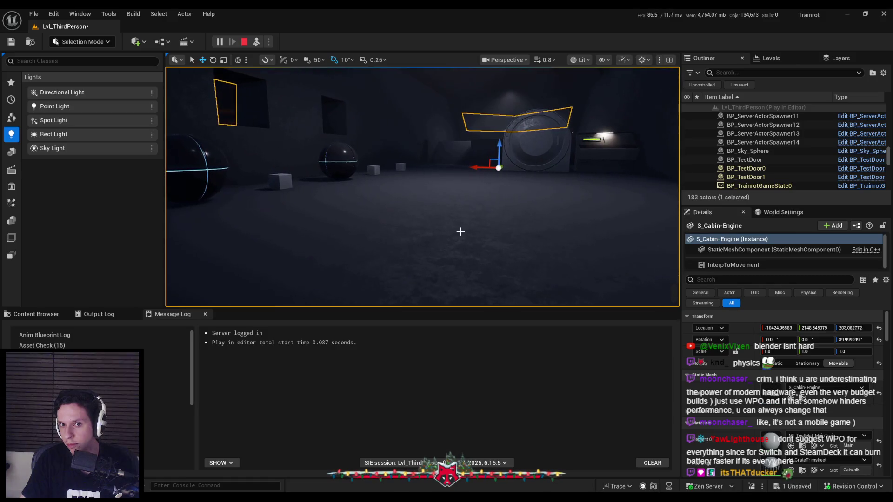
mouse_move(460, 231)
left_mouse_down()
mouse_move(449, 237)
mouse_move(487, 235)
left_mouse_up()
key("f")
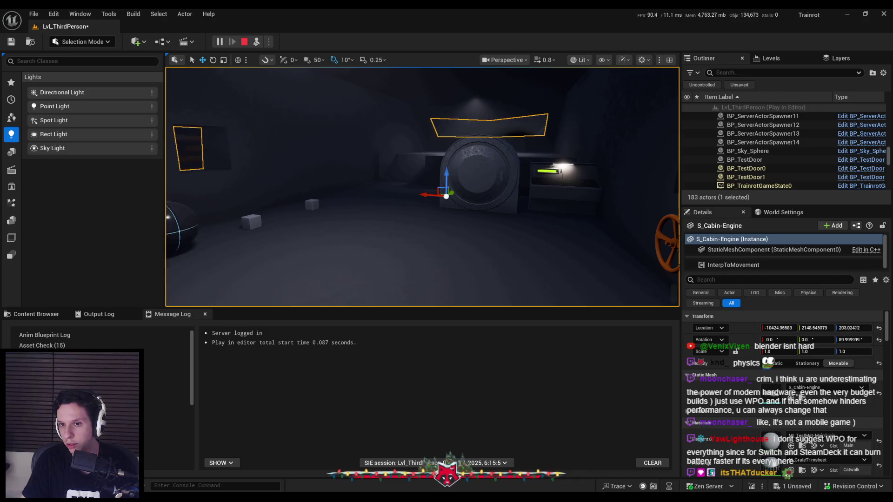
left_click_drag(486, 235, 446, 232)
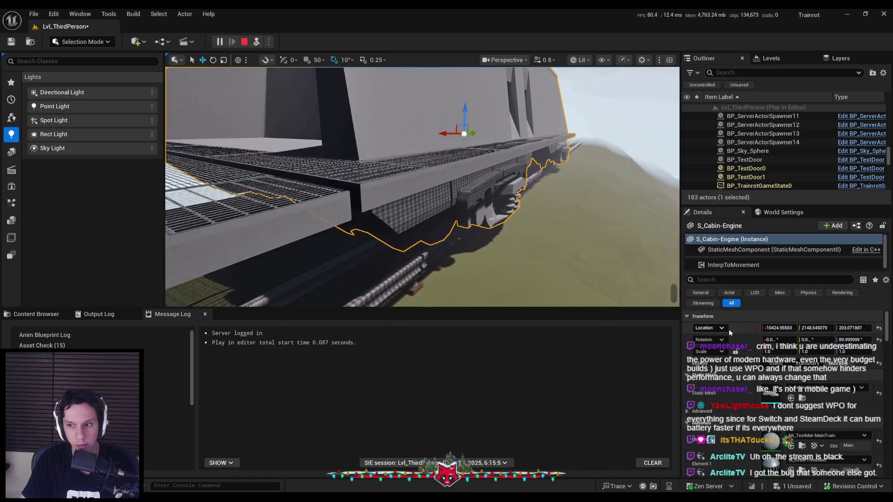
key("Escape")
left_click(748, 265)
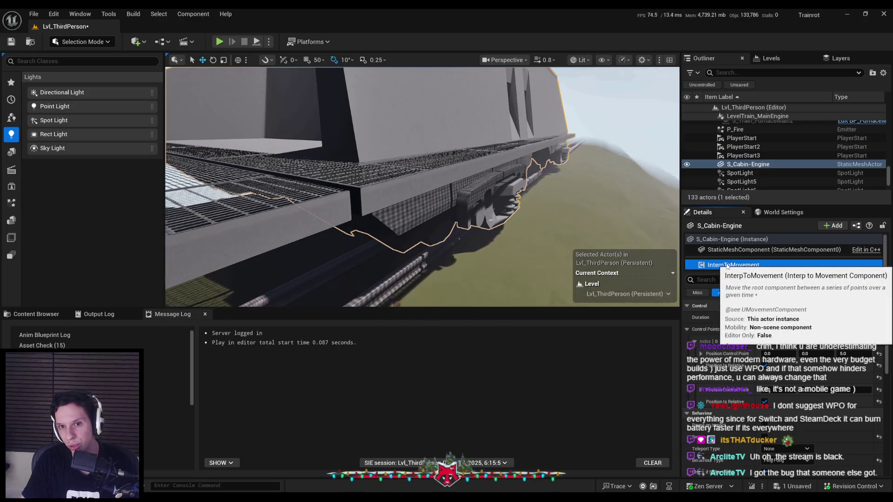
Delete the InterpToMovement component and bring up the Content Browser
key("Delete")
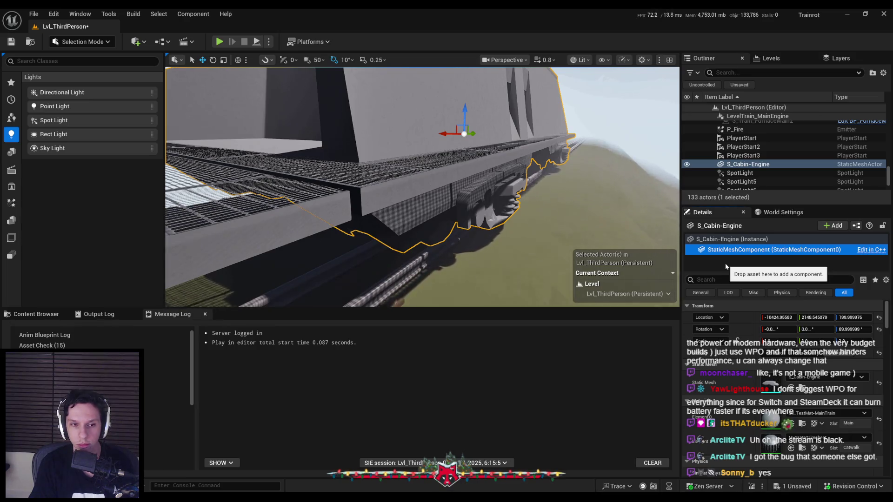
left_click(45, 316)
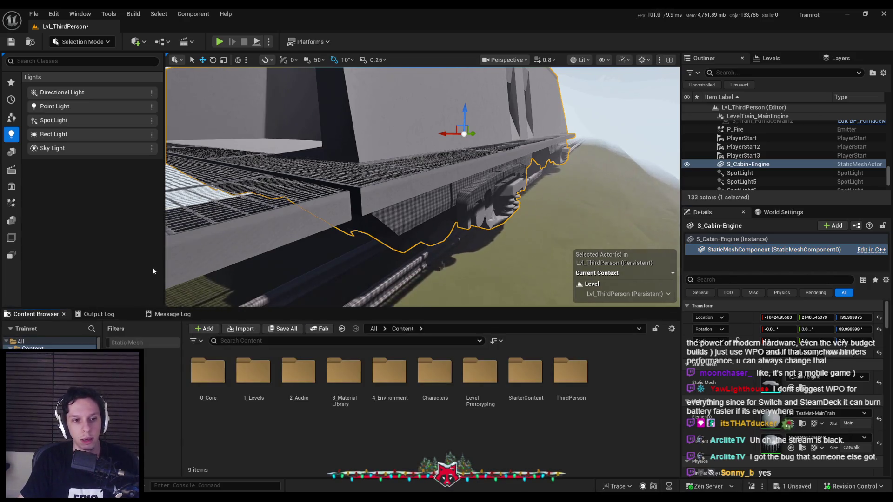
Save the level and focus the viewport on the selected cabin
key("ctrl+s")
key("e")
key("w")
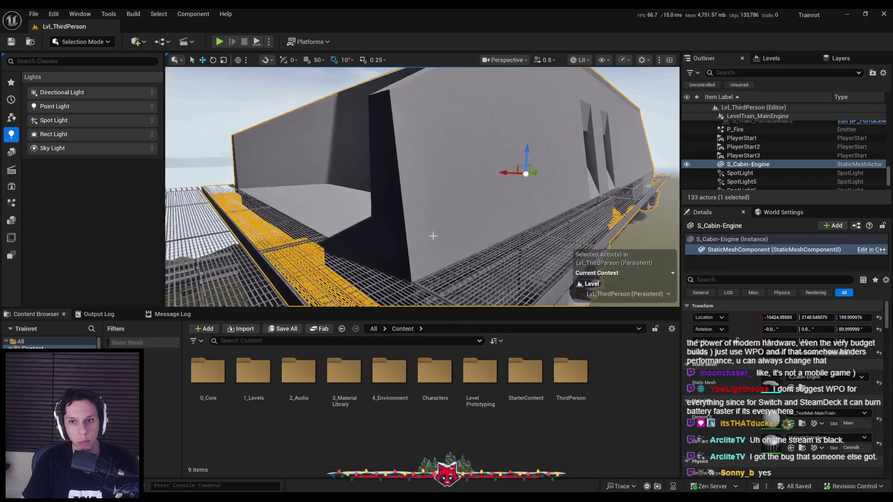
key("f")
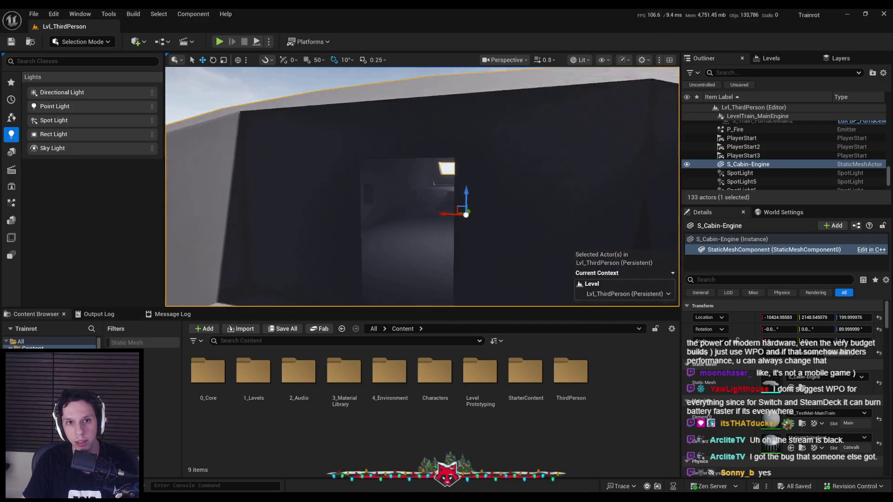
Fly around and into the cabin, then open the 0_Core folder
mouse_move(372, 186)
left_mouse_down()
mouse_move(372, 177)
mouse_move(396, 167)
mouse_move(396, 204)
left_mouse_up()
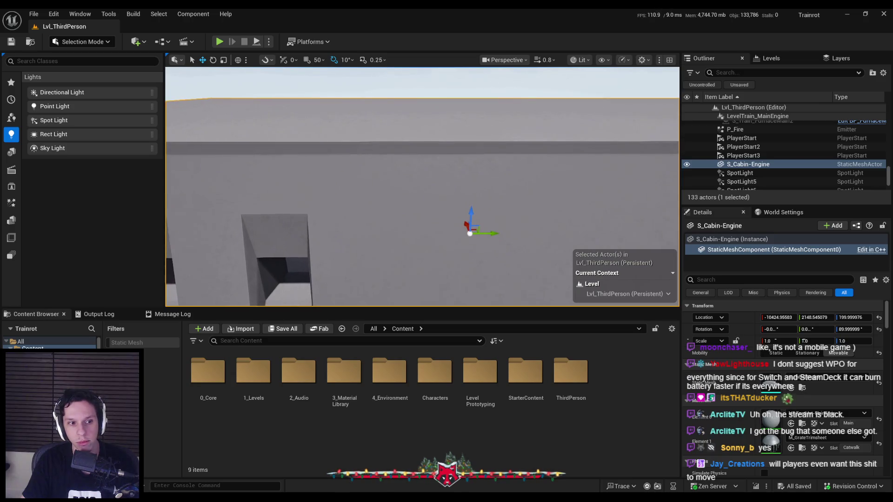
key("s")
key("s")
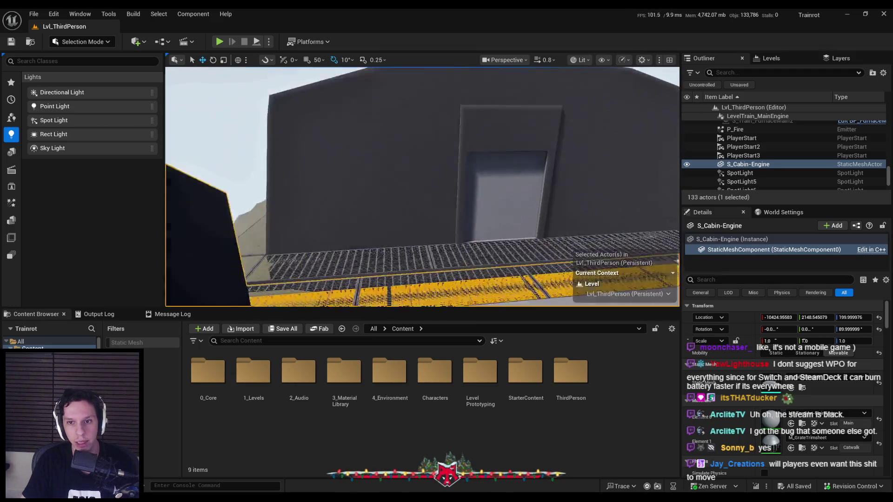
key("w")
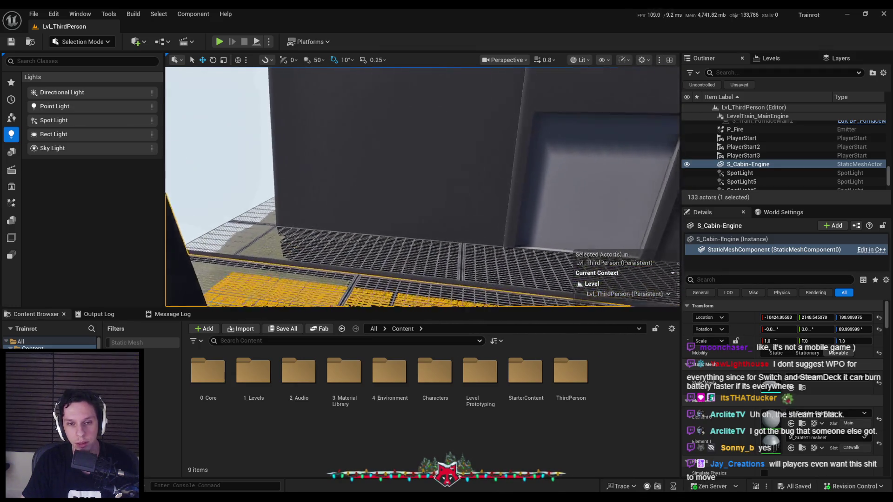
key("w")
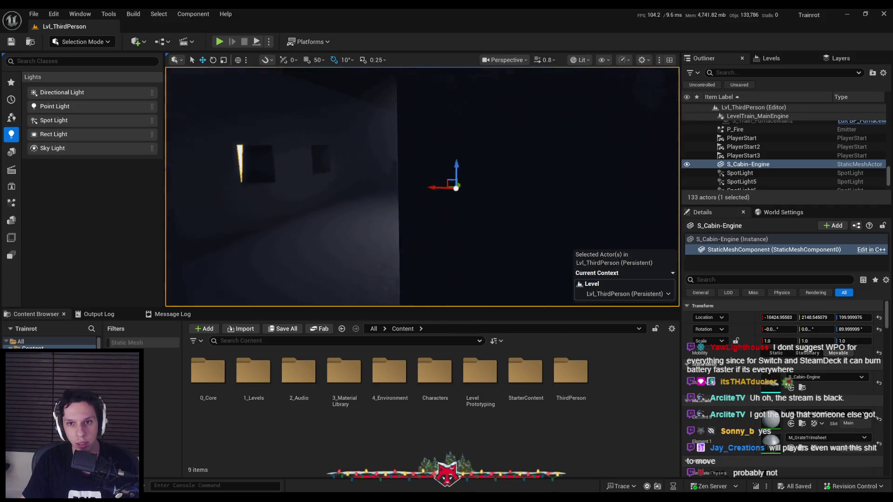
key("s")
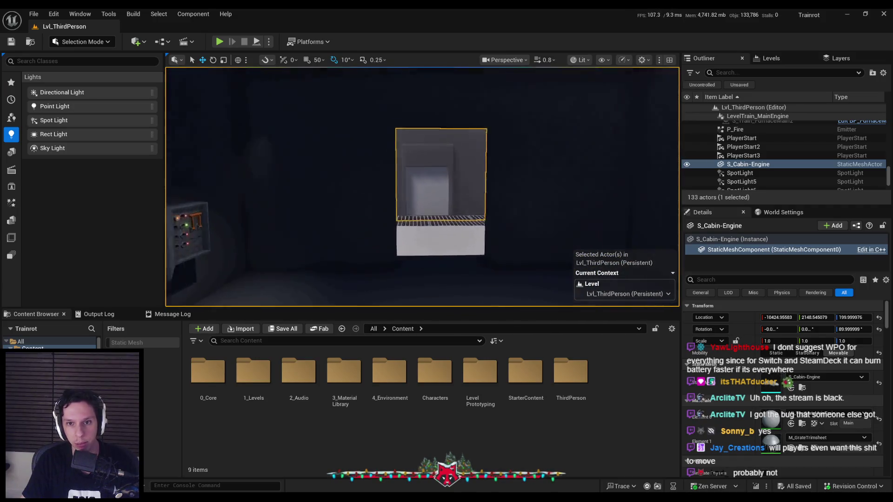
key("s")
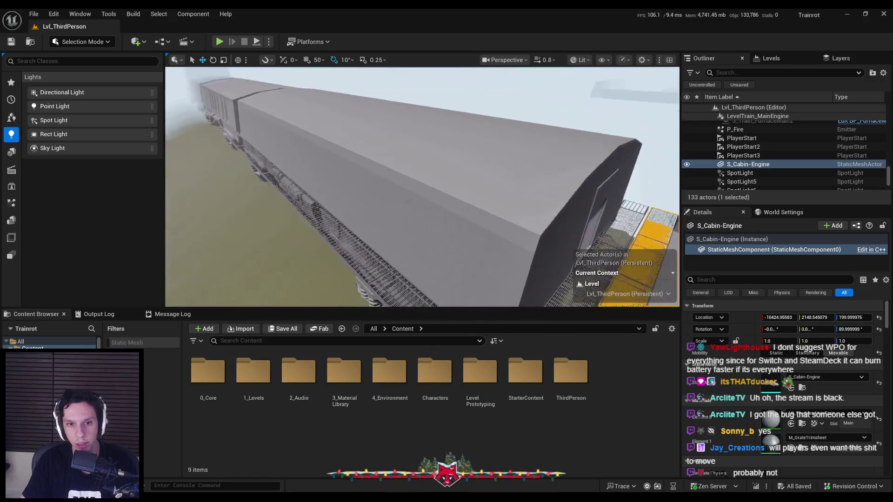
key("w")
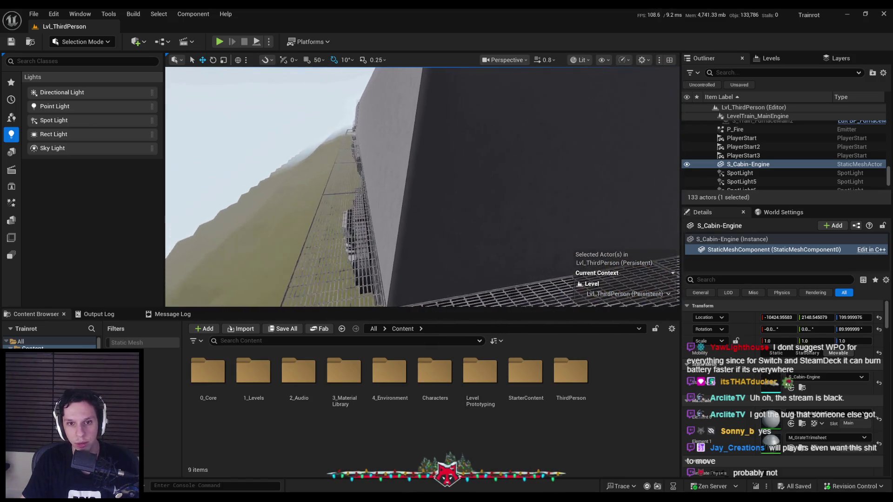
key("s")
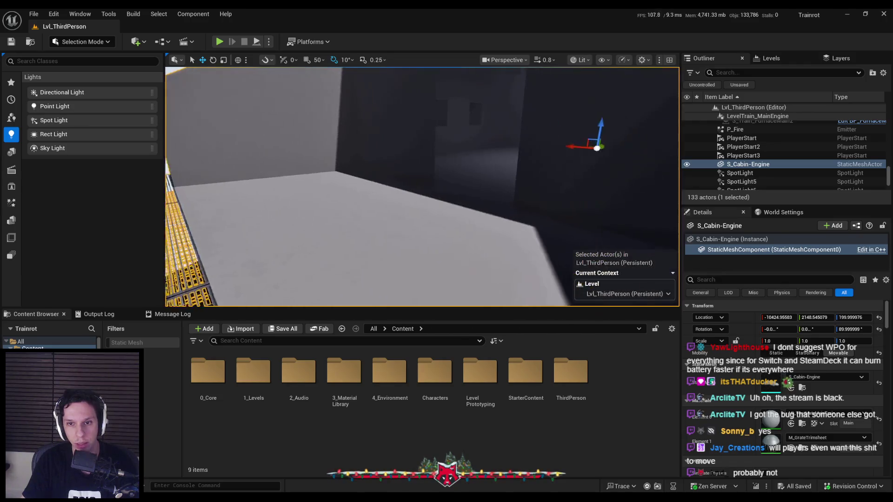
key("w")
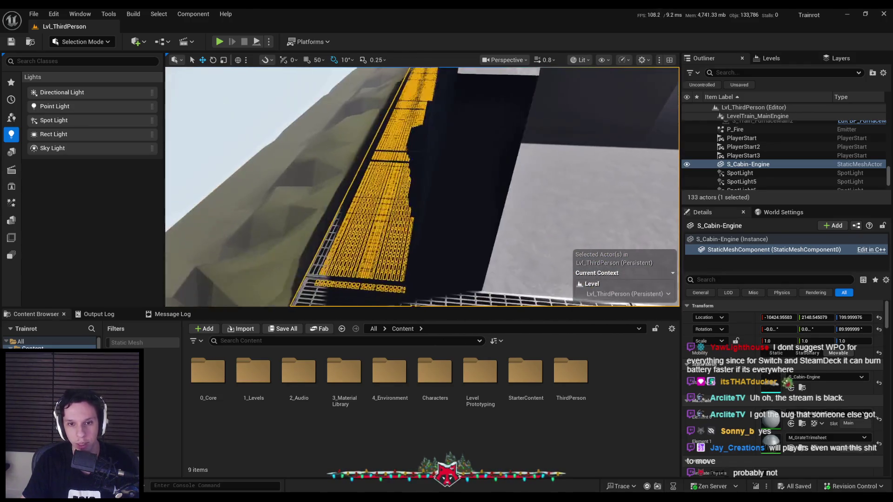
key("w")
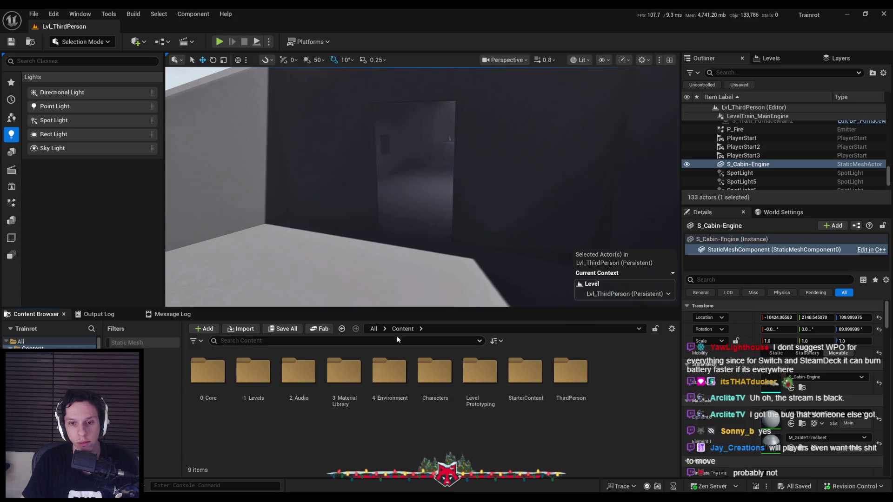
double_click(208, 373)
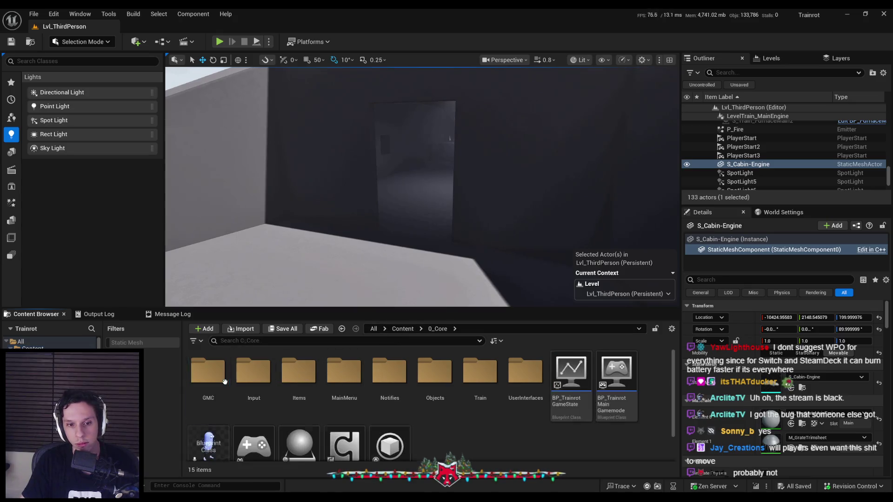
Create a Camera Shake asset named TrainShake in 0_Core and open it
scroll(458, 435, "down", 1)
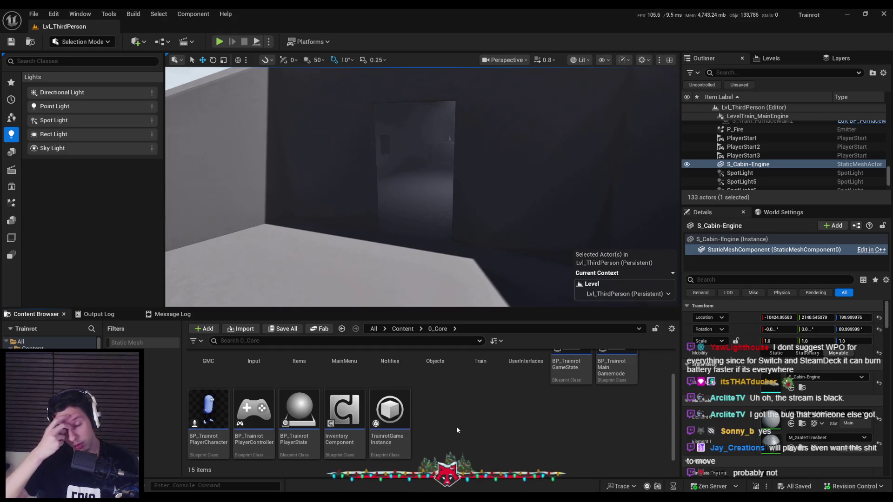
right_click(457, 426)
mouse_move(483, 363)
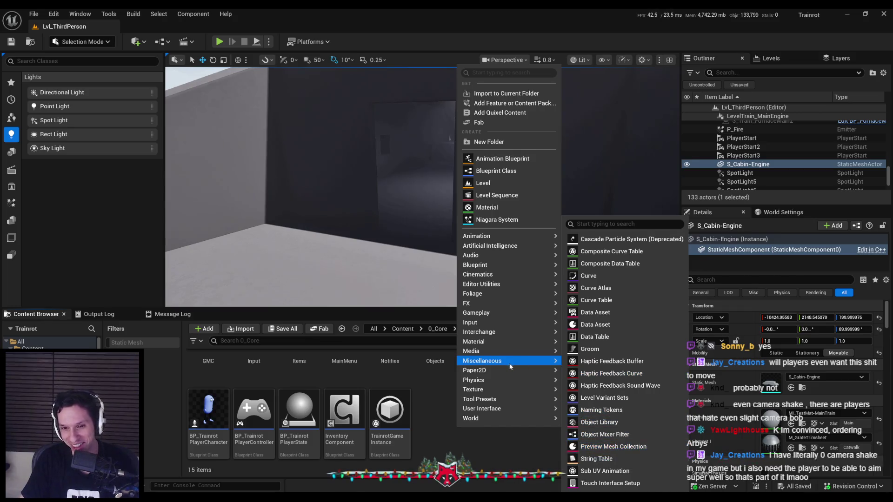
mouse_move(507, 384)
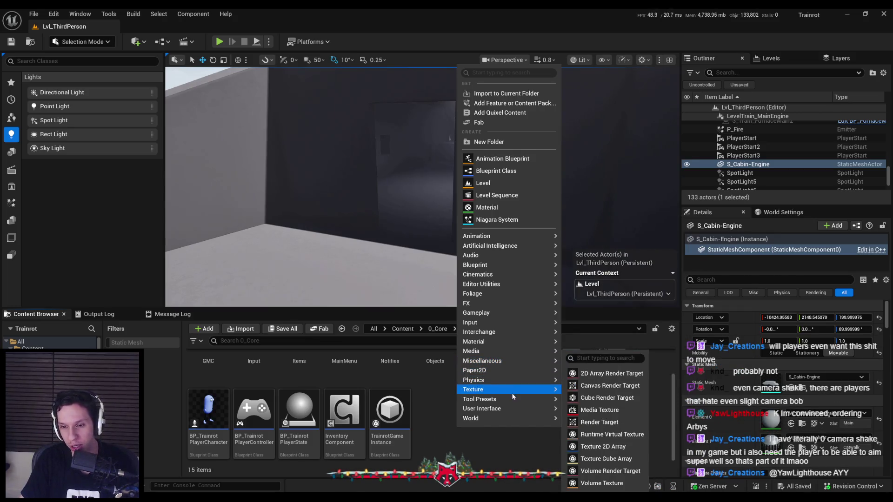
mouse_move(512, 400)
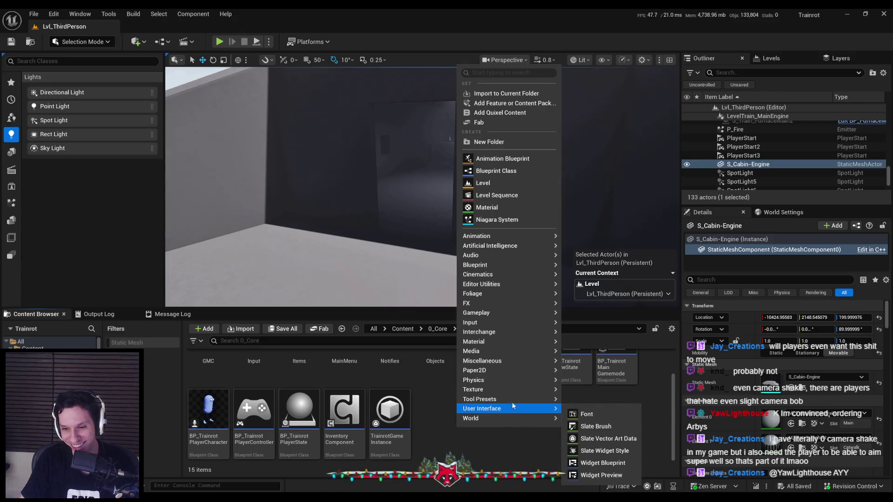
mouse_move(511, 317)
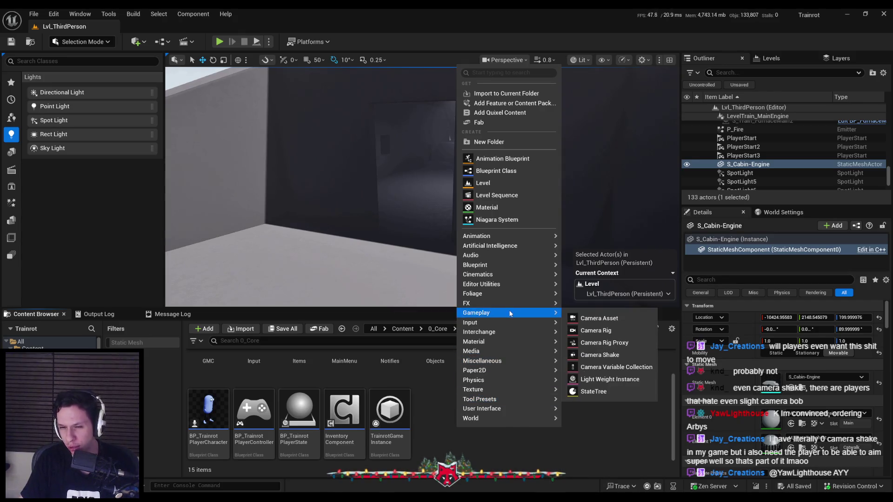
left_click(604, 356)
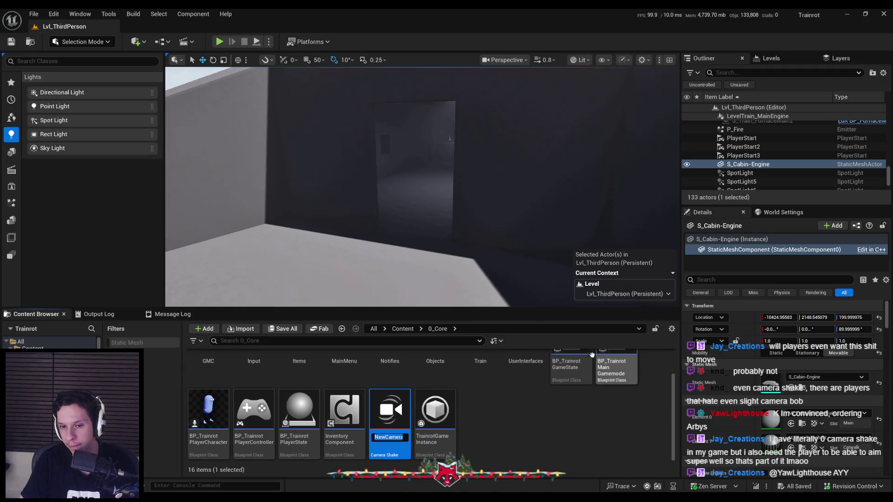
type("TrainShake")
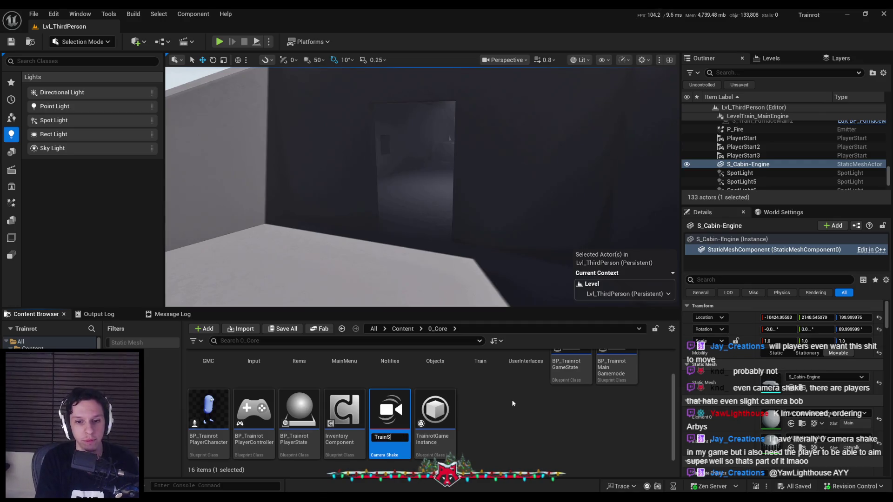
key("Return")
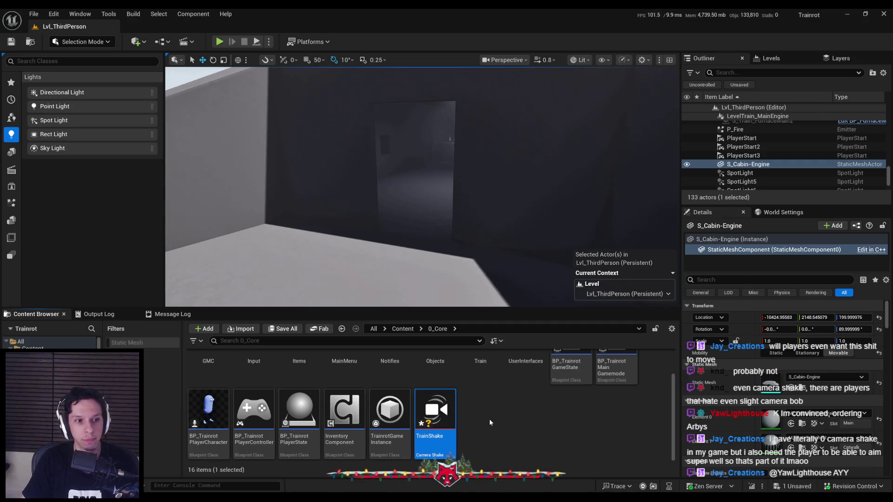
double_click(436, 409)
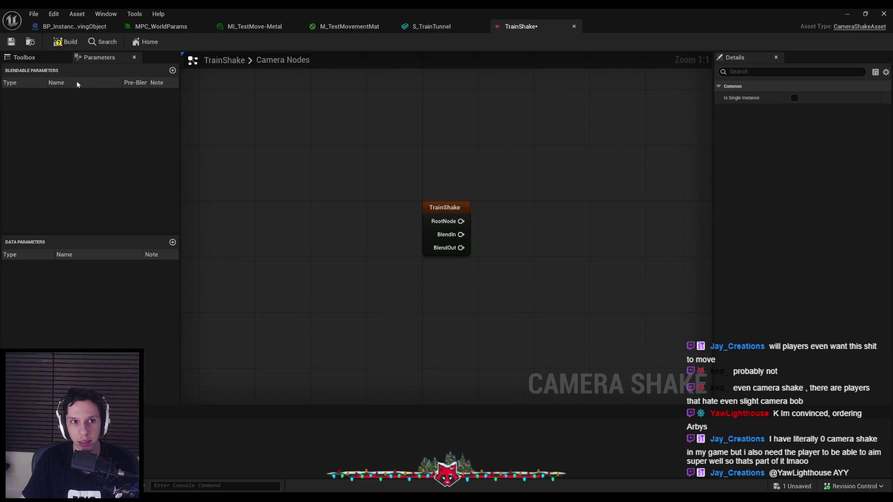
Add a Composite Shake node with two shake inputs, then delete it
left_click(24, 57)
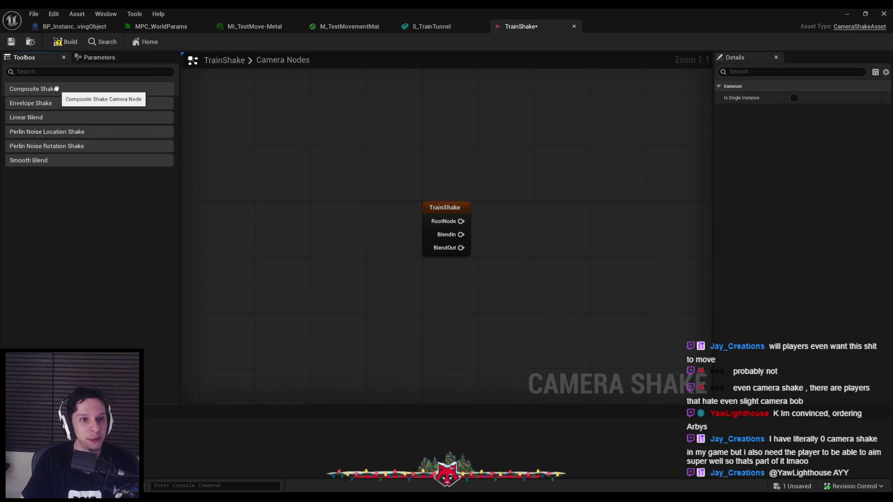
left_click_drag(63, 90, 424, 163)
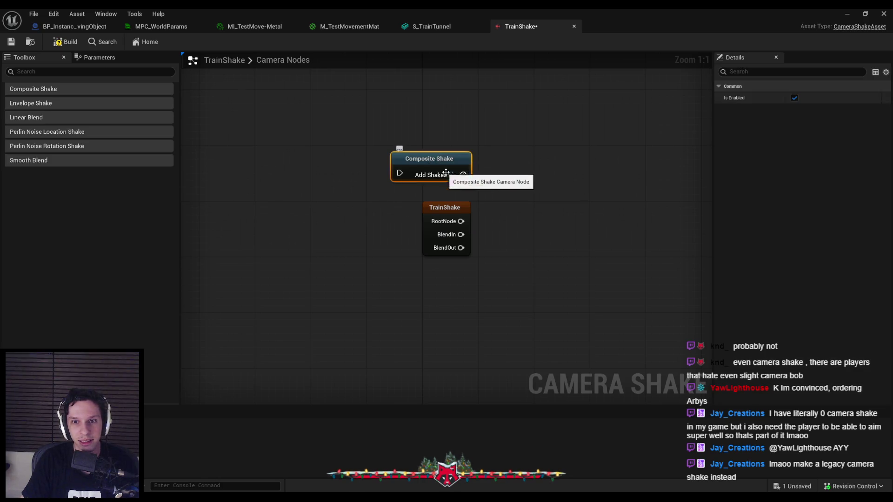
left_click(463, 175)
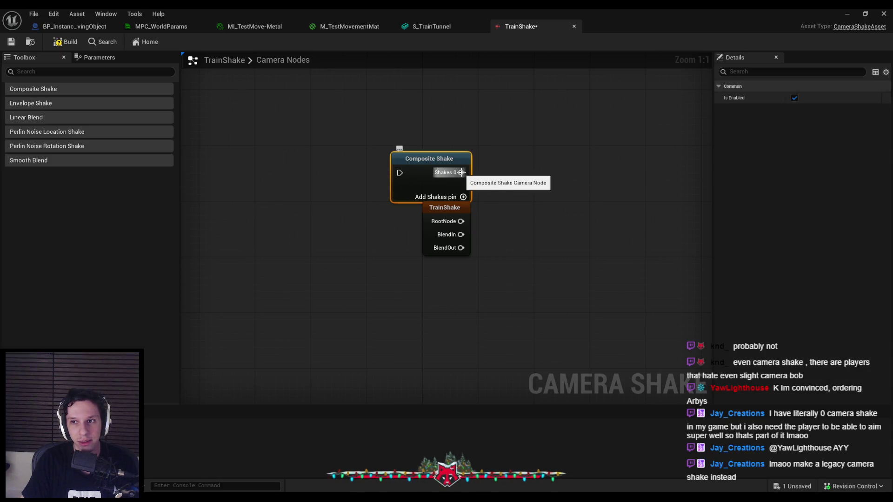
left_click(463, 197)
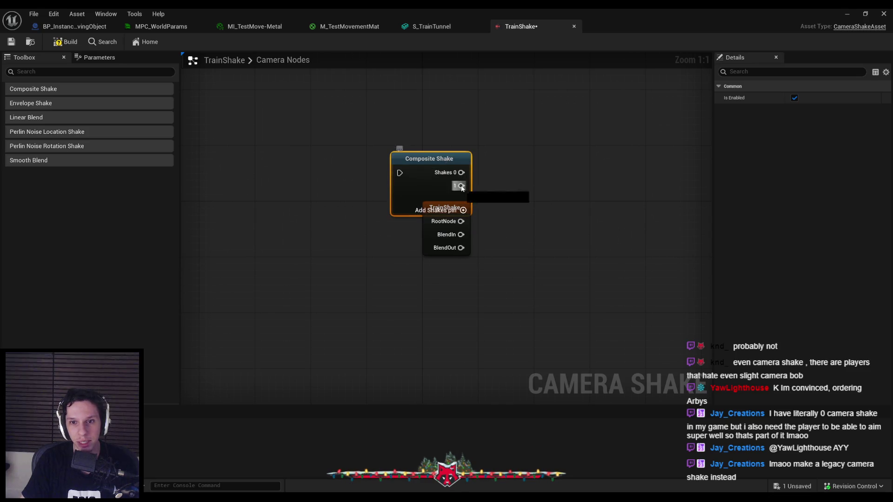
key("Delete")
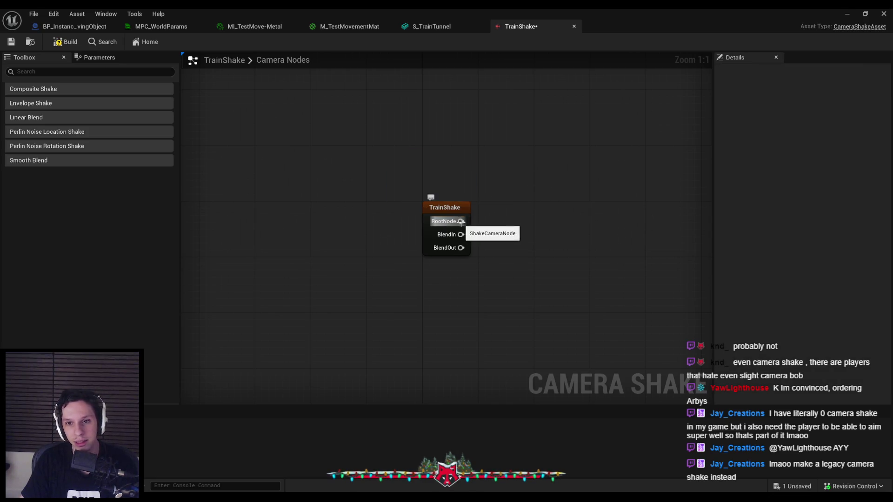
Wire an Envelope Shake to RootNode holding a Perlin Noise Rotation Shake
left_click_drag(461, 221, 504, 220)
left_click(535, 253)
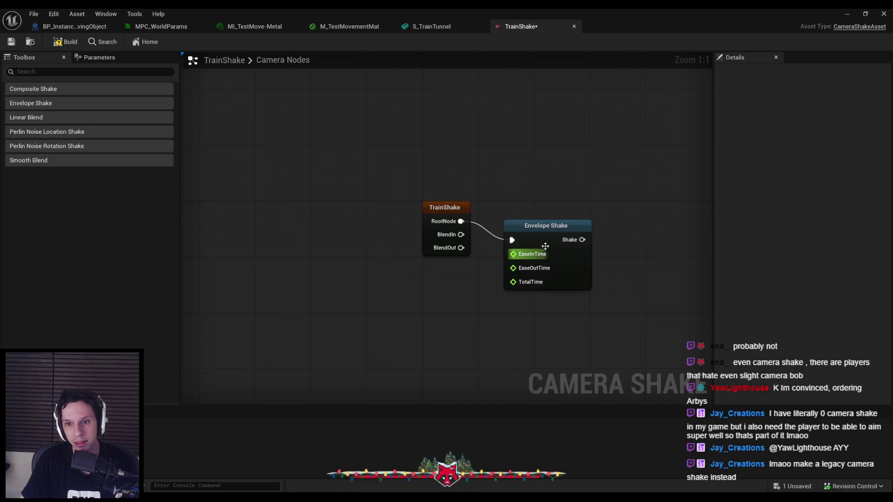
left_click(812, 160)
left_click(813, 161)
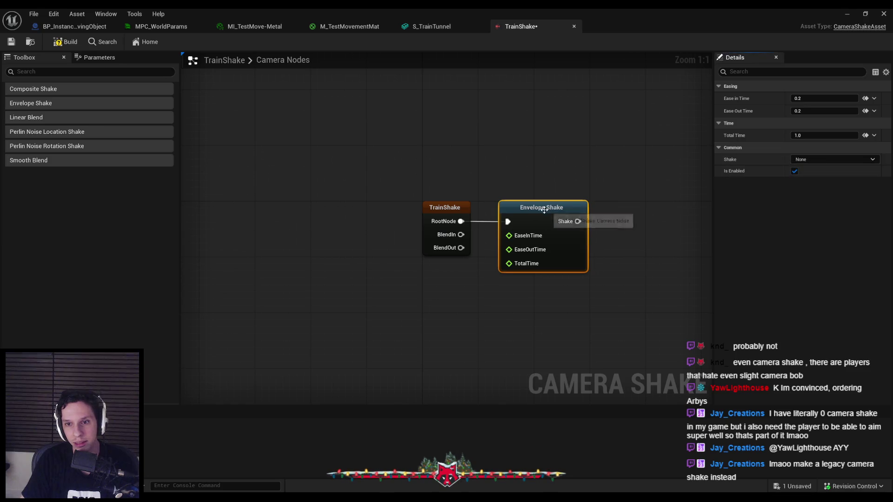
left_click_drag(579, 222, 528, 232)
left_click(807, 160)
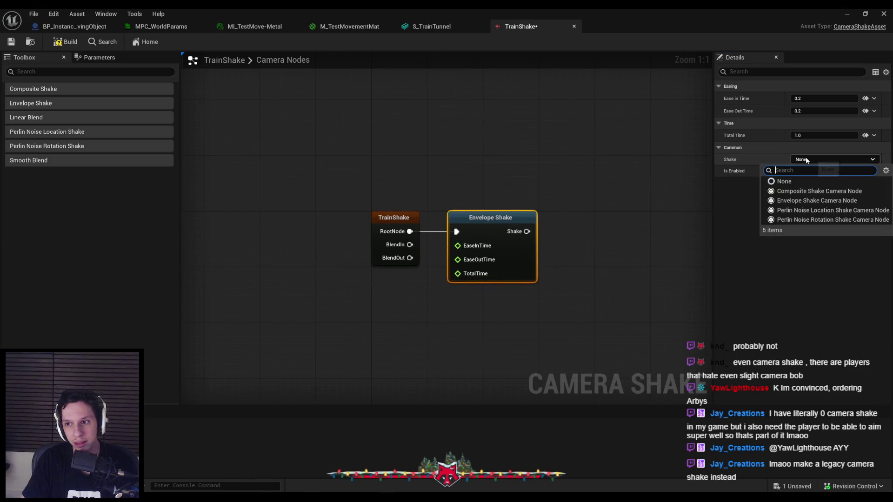
left_click(794, 221)
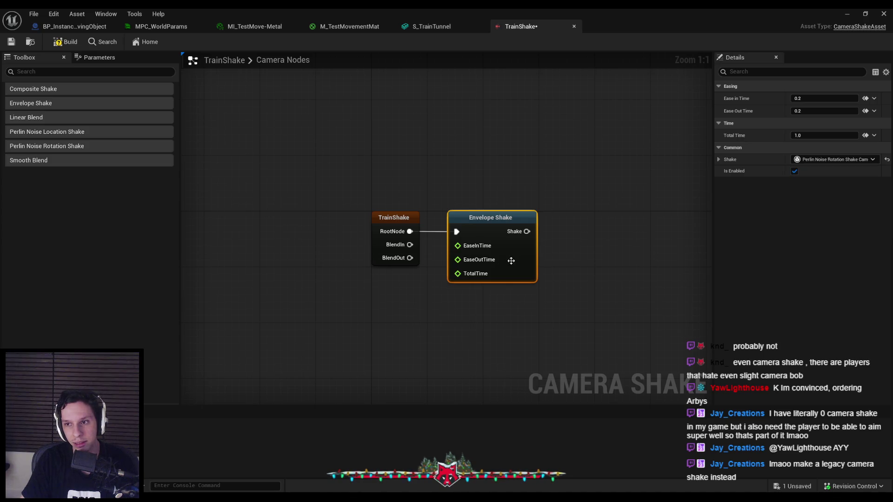
Expand the Perlin Noise Yaw, Pitch and Roll settings; try linking EaseInTime to BlendIn
left_click(726, 172)
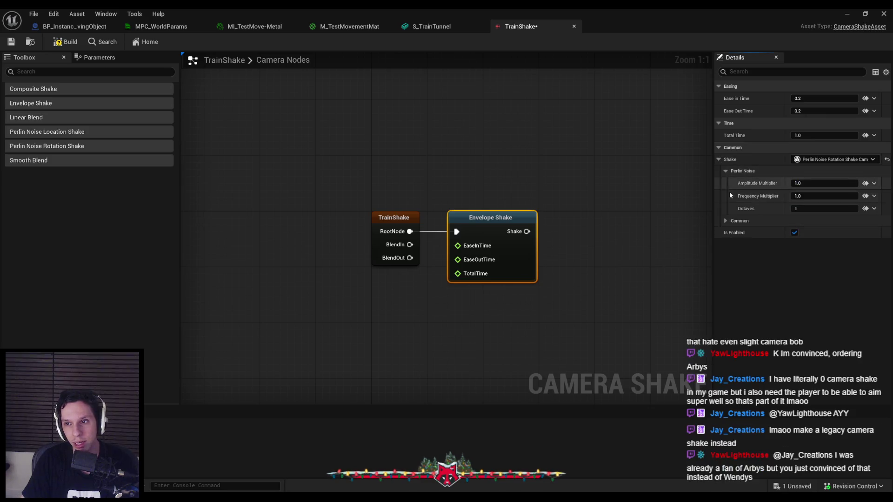
left_click(726, 221)
left_click(734, 233)
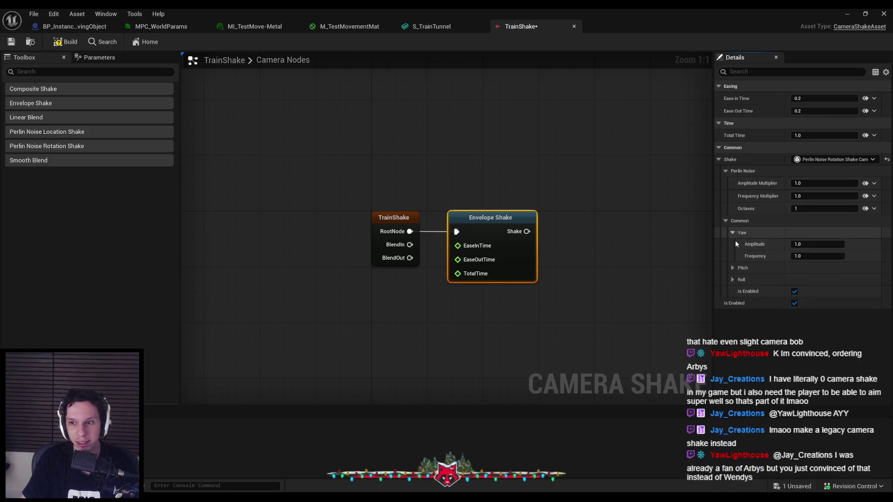
left_click(734, 267)
left_click(735, 303)
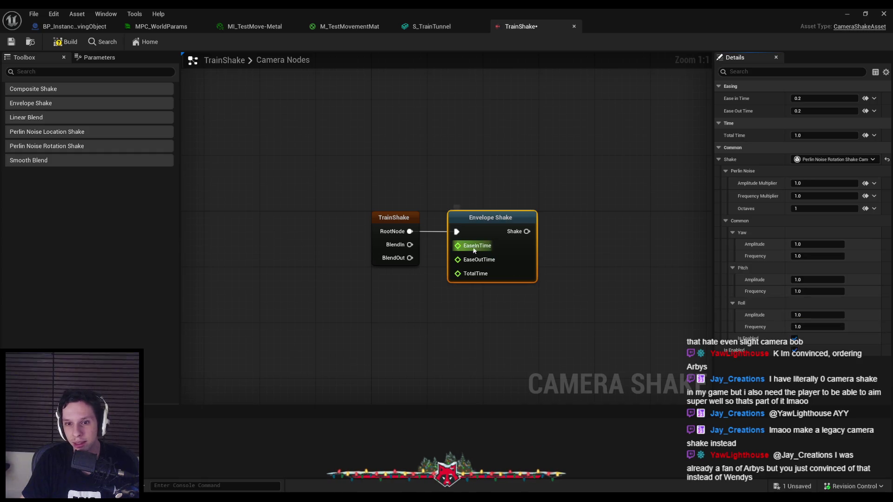
mouse_move(457, 245)
left_mouse_down()
mouse_move(412, 247)
mouse_move(480, 257)
left_mouse_up()
Try attaching a second Envelope Shake and a Composite Shake to Shake, removing both
left_click_drag(527, 232, 607, 237)
left_click(627, 270)
left_click(628, 269)
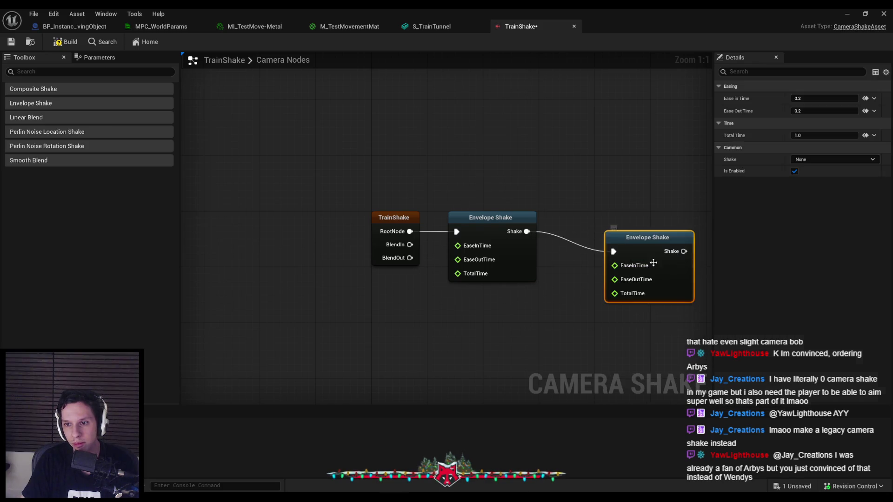
key("Delete")
left_click_drag(528, 232, 605, 238)
left_click(626, 259)
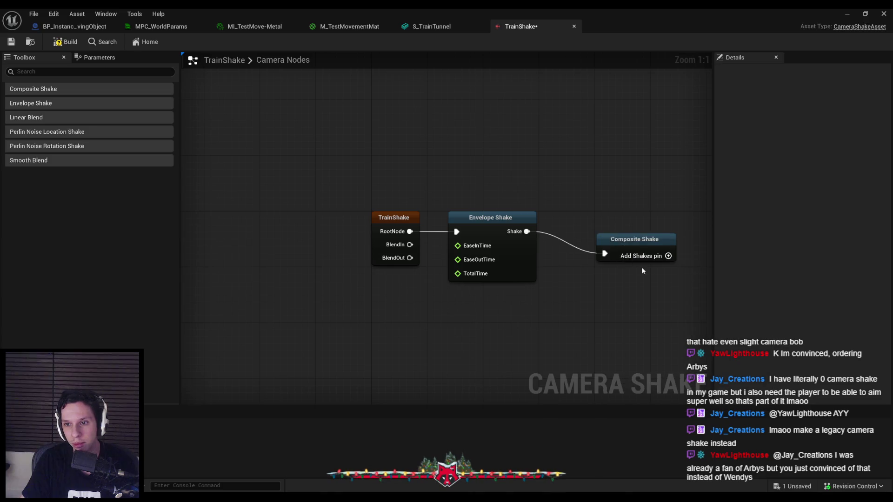
left_click(609, 232)
key("Delete")
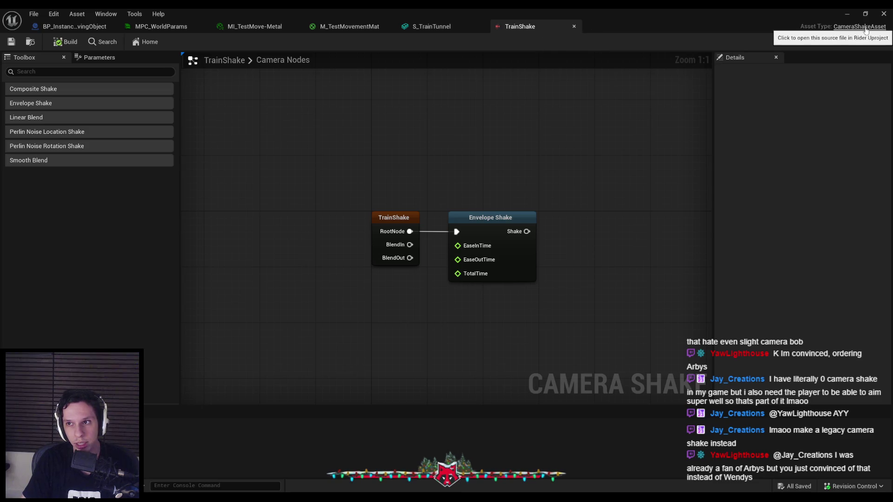
left_click(847, 14)
Briefly revisit TrainShake, then open the BP_TrainrotPlayerCharacter blueprint
right_click(521, 433)
key("Escape")
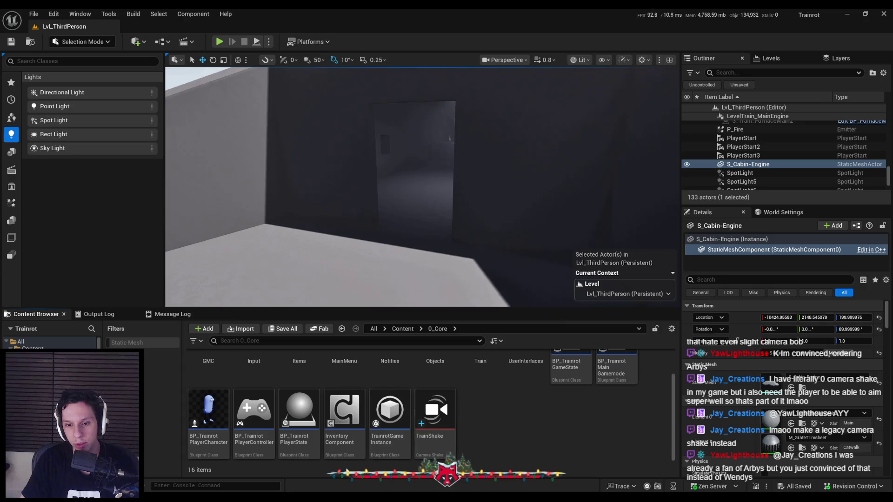
left_click(294, 481)
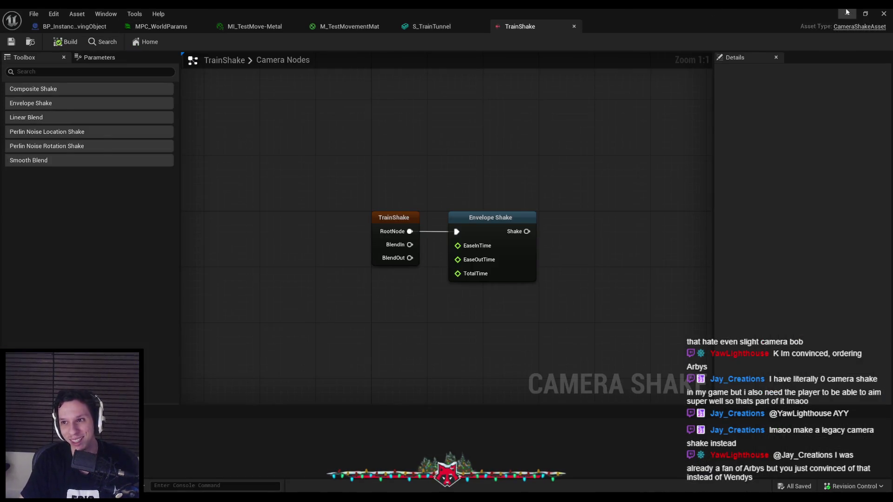
left_click(847, 14)
double_click(209, 414)
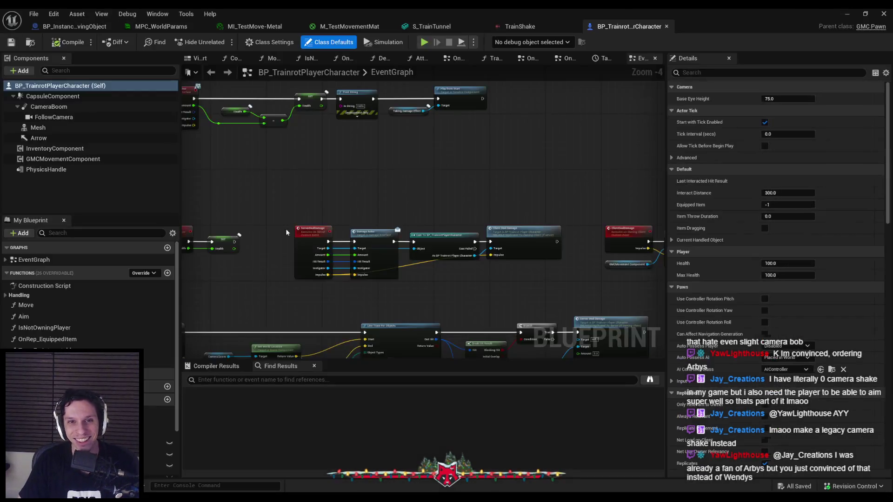
Add a Start Legacy Camera Shake node to the event graph, then delete it
right_click(312, 158)
type("camera shake")
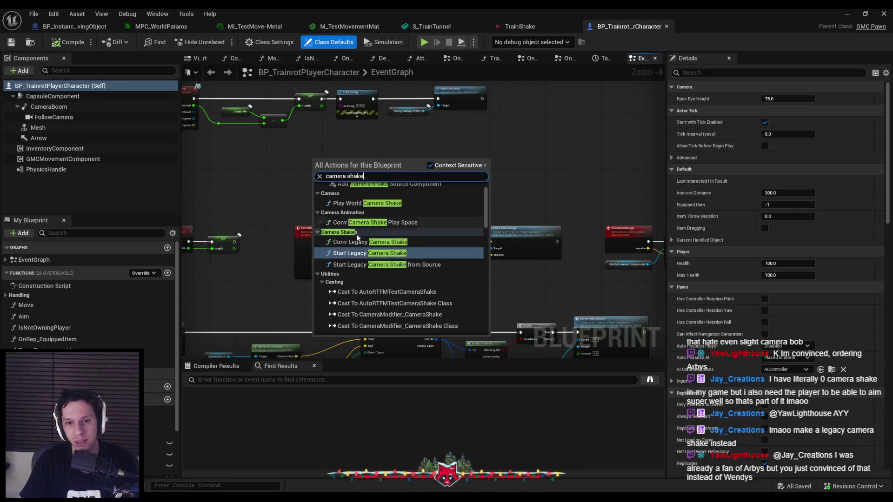
left_click(363, 196)
scroll(364, 195, "up", 2)
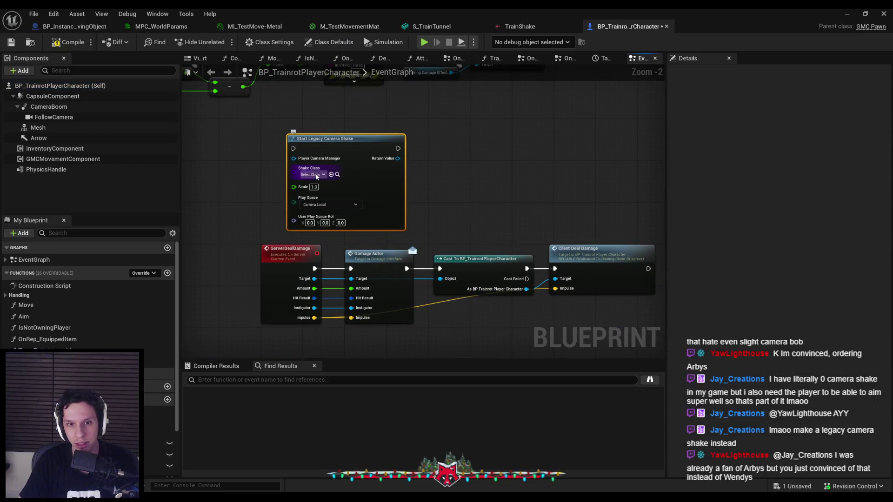
key("Delete")
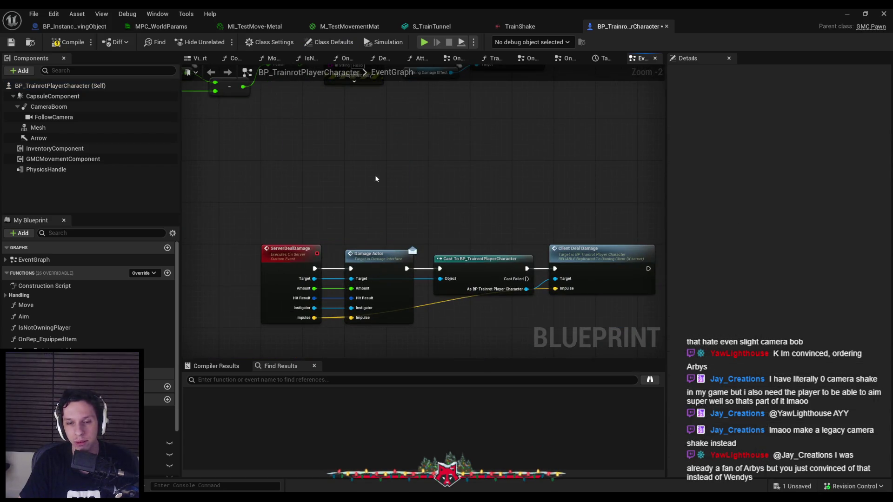
key("ctrl+z")
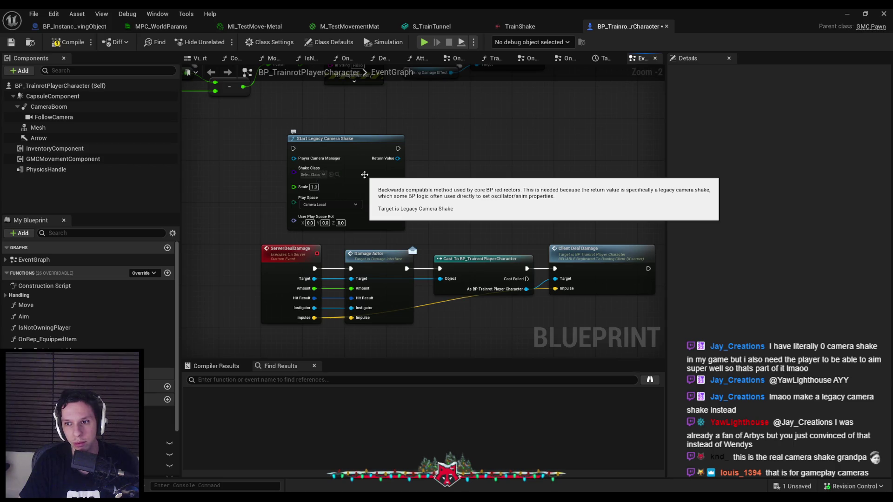
left_click(360, 145)
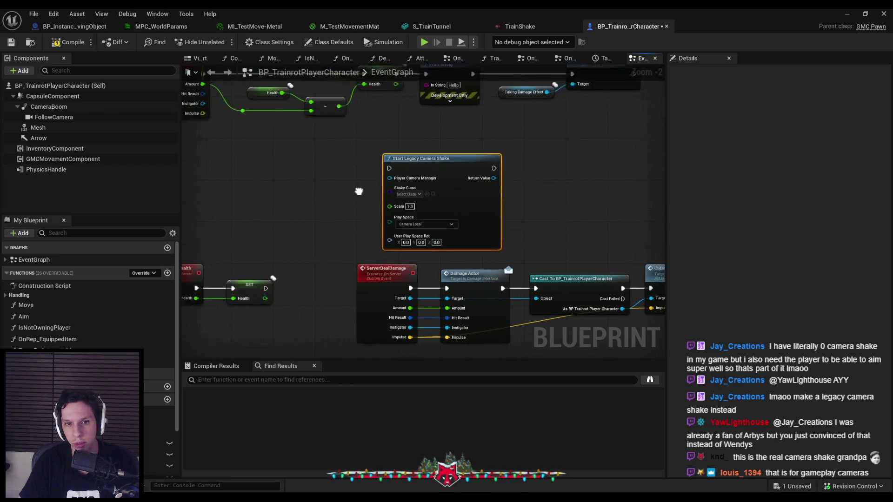
key("Delete")
Add a Play World Camera Shake node and bring up its shake class choices
right_click(393, 159)
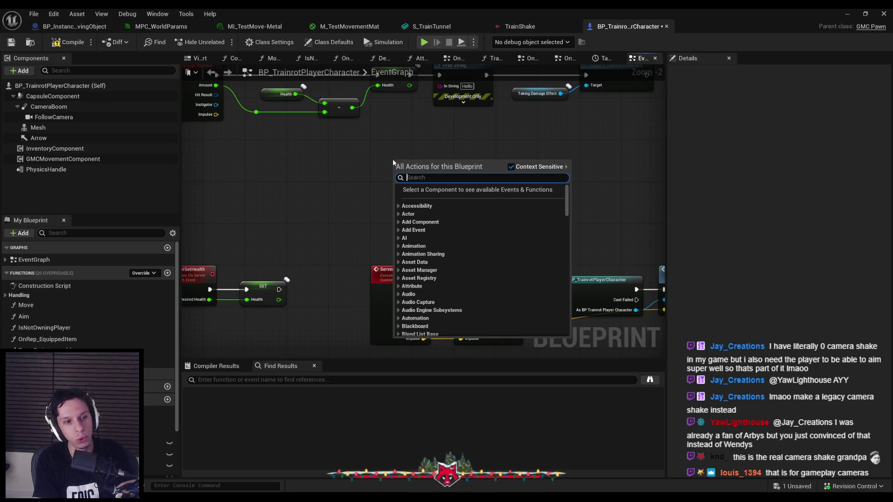
type("camera sh")
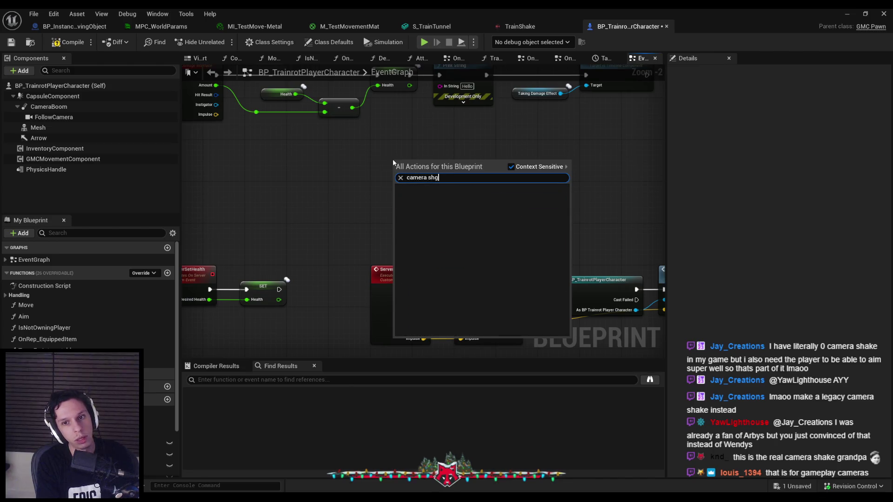
type("ake")
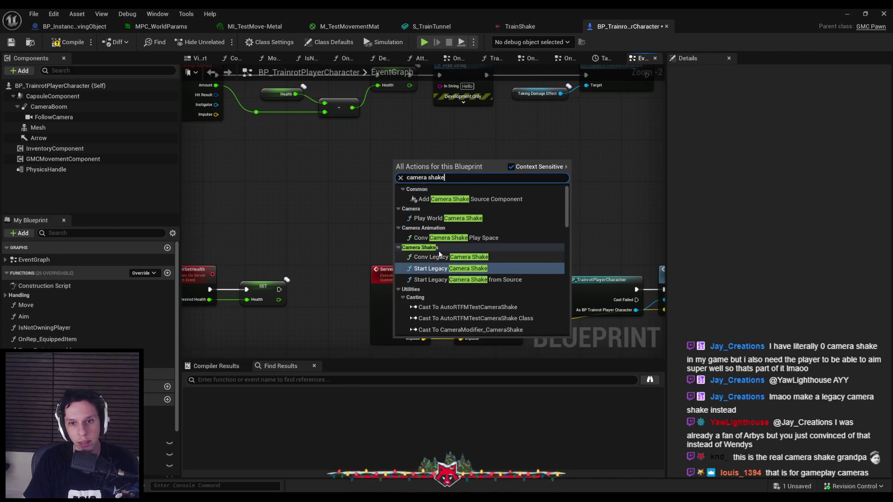
left_click(441, 226)
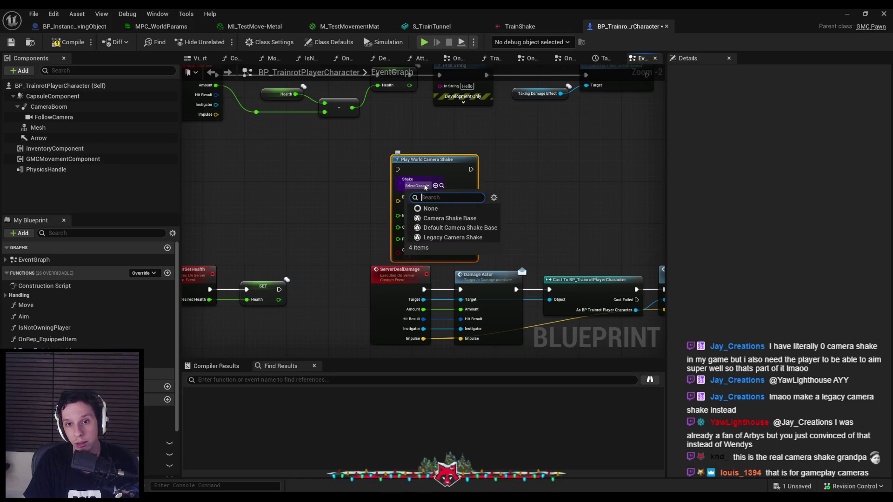
left_click(428, 184)
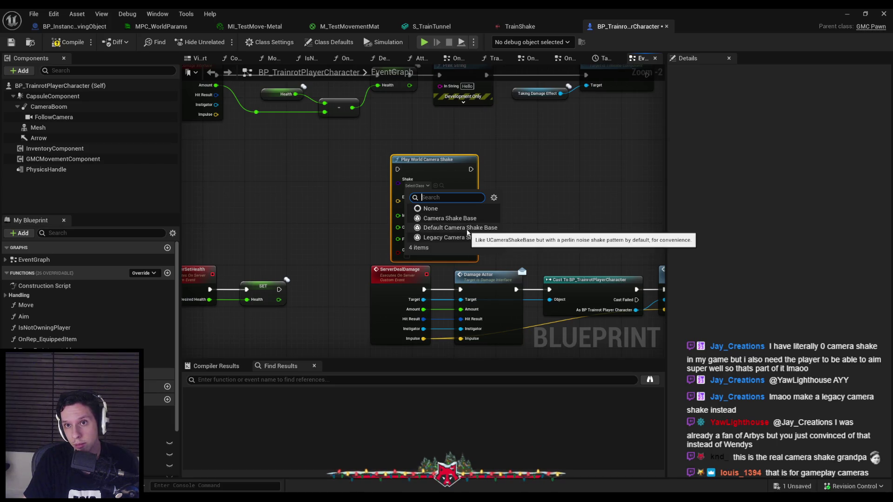
Delete the Envelope Shake node from the TrainShake graph
left_click(532, 28)
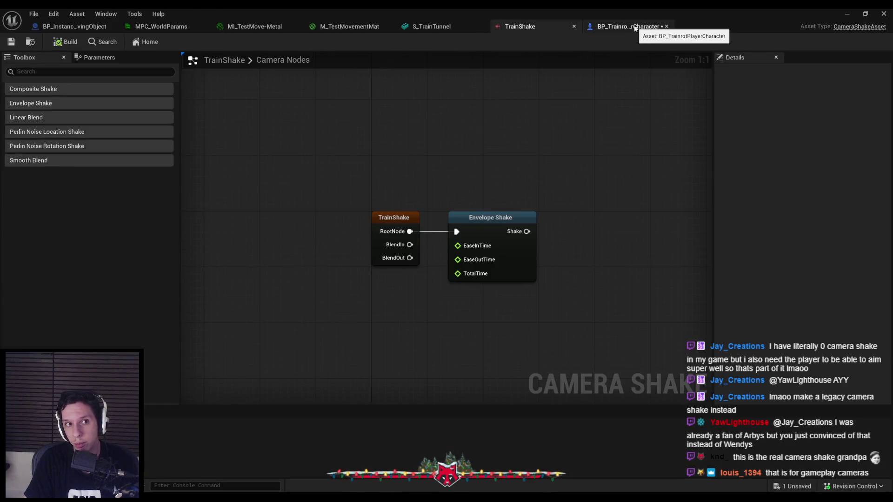
left_click(635, 29)
left_click(520, 26)
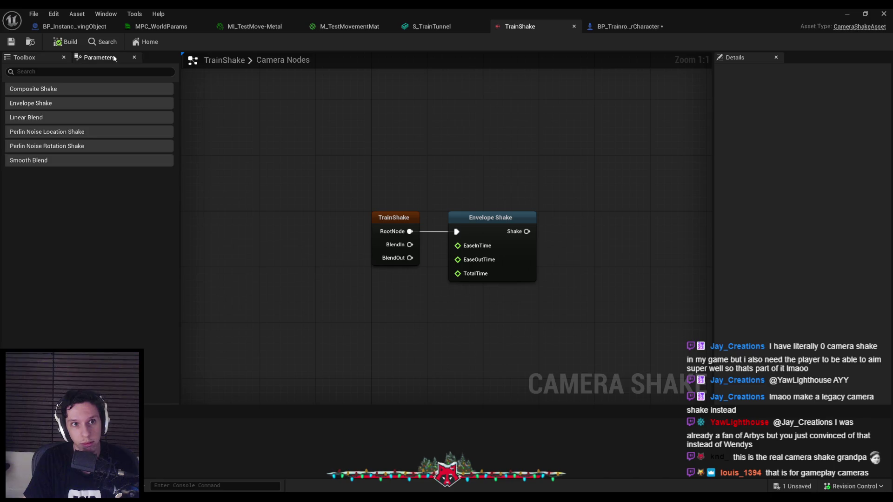
left_click(114, 59)
left_click(18, 60)
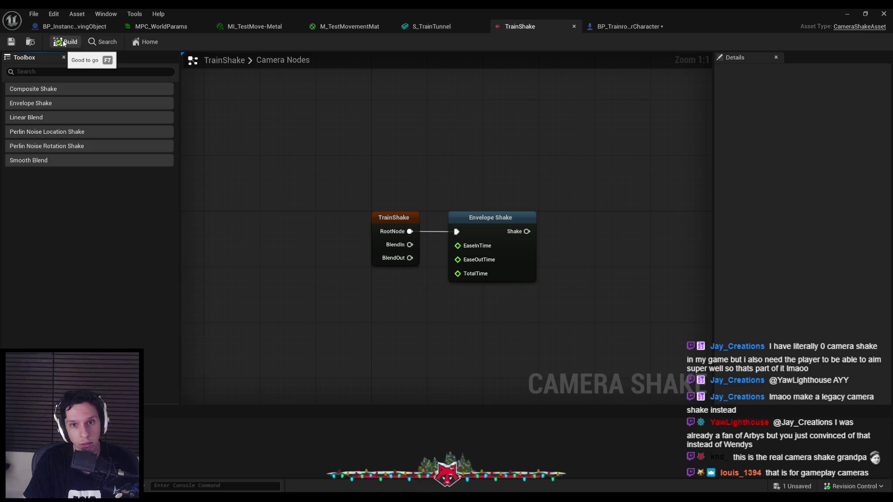
left_click(474, 220)
key("Delete")
Save all with the blueprint checked out, close TrainShake, and delete it from 0_Core
left_click(589, 27)
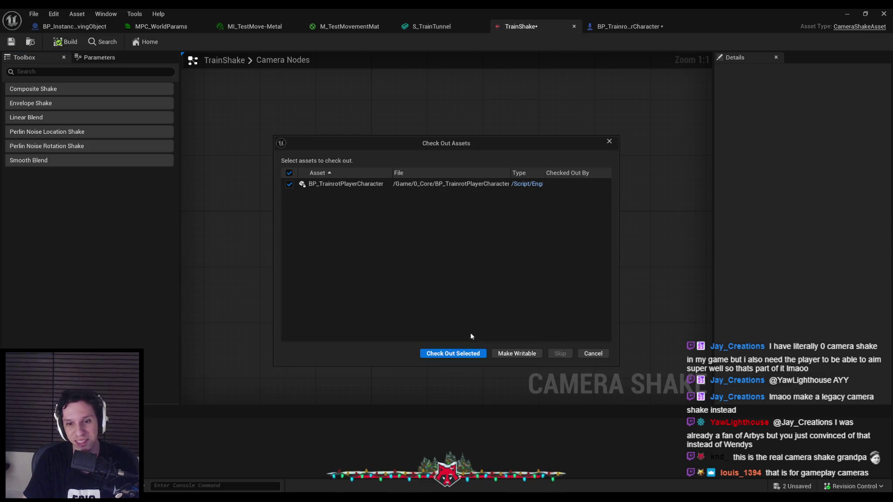
left_click(465, 354)
left_click(574, 26)
left_click(848, 13)
left_click(435, 430)
key("Delete")
left_click(401, 396)
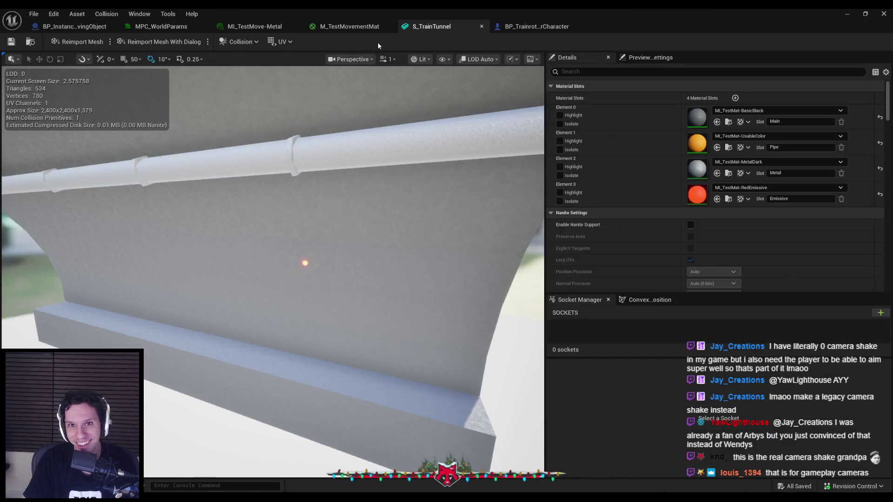
Add a Start Legacy Camera Shake node with Camera Local play space, then delete the stray copy
left_click(535, 27)
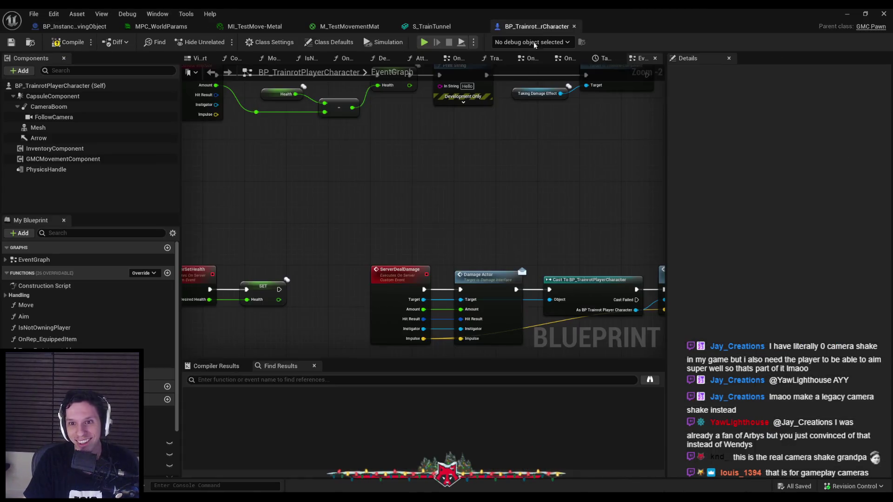
right_click(379, 173)
type("start shake")
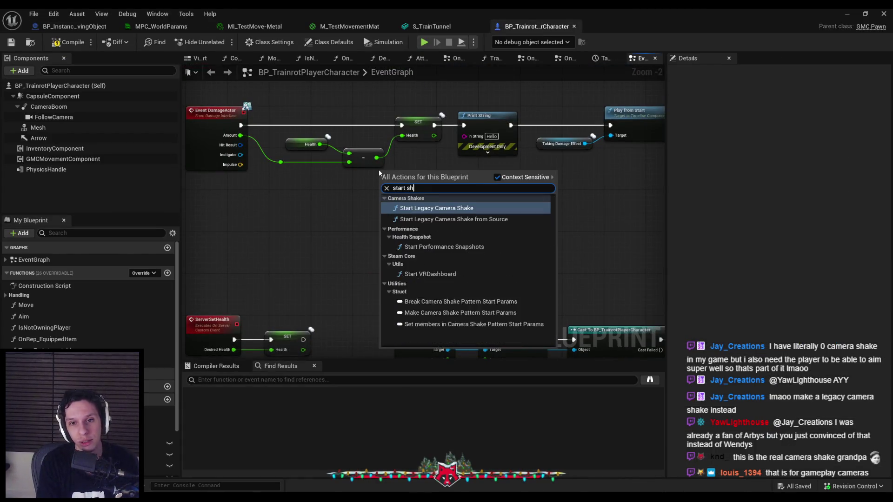
left_click(445, 209)
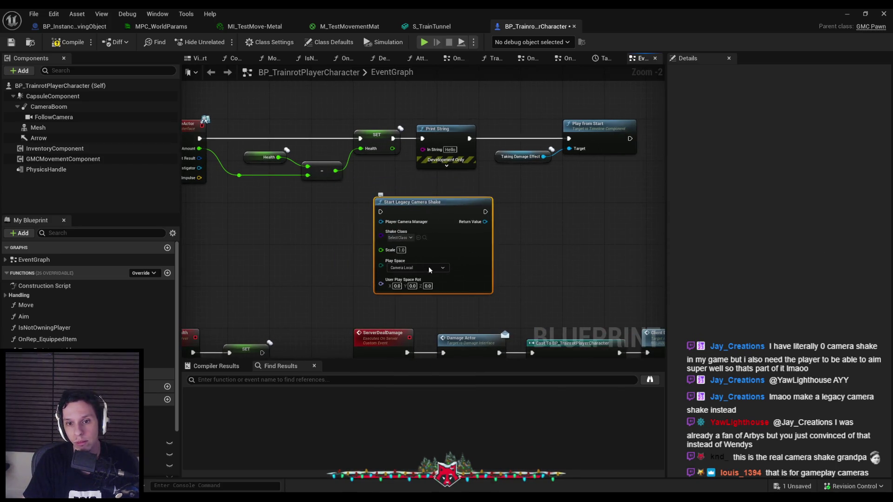
left_click(417, 271)
scroll(465, 232, "down", 2)
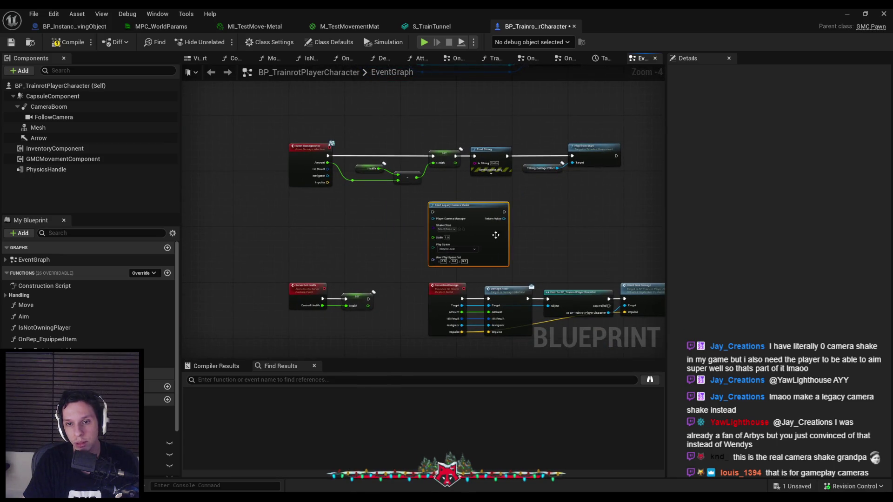
scroll(413, 267, "down", 2)
key("Delete")
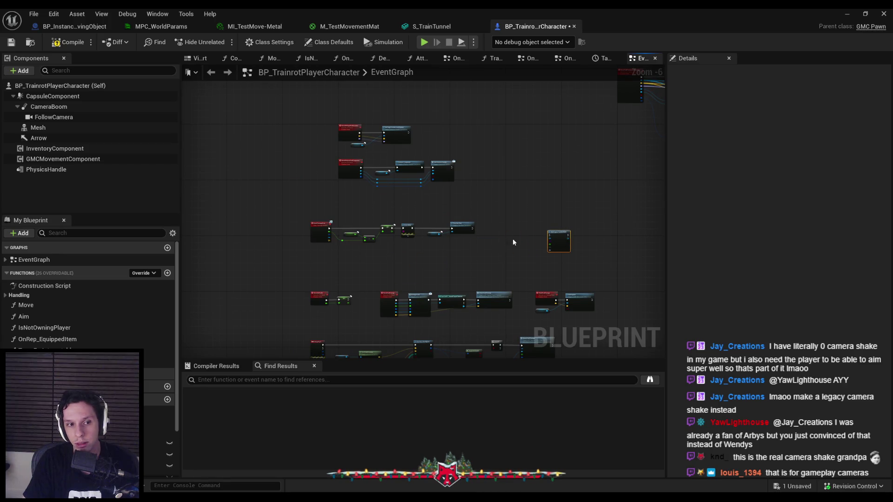
Paste the shake node into the EventBeginPlay collapsed graph, wired between the two SETs
left_click(7, 260)
double_click(44, 294)
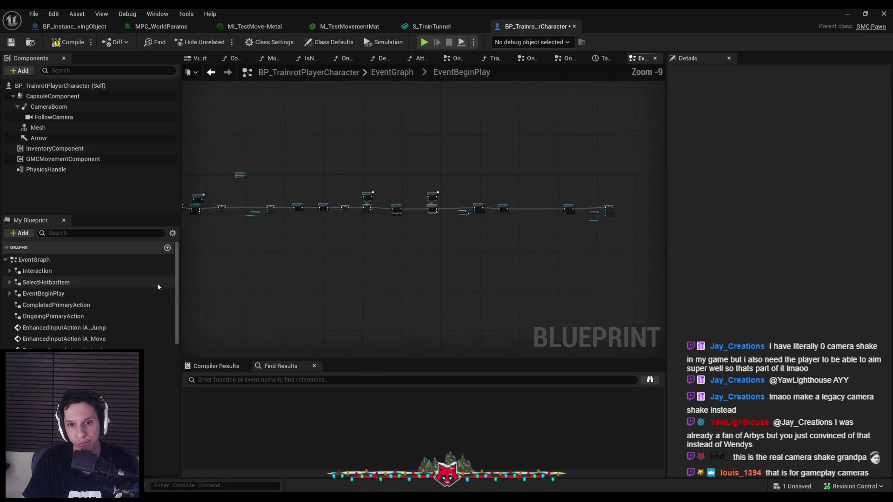
scroll(411, 220, "up", 3)
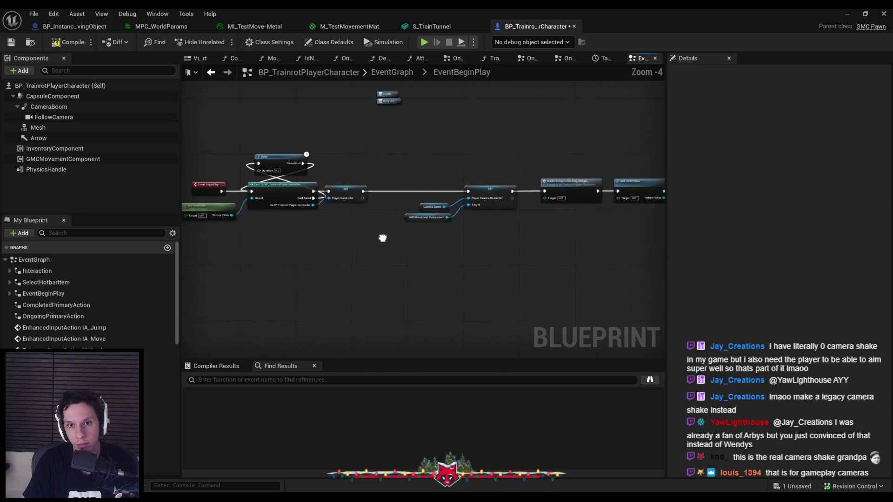
key("ctrl+v")
left_click_drag(447, 197, 458, 253)
left_click_drag(530, 253, 553, 198)
left_click_drag(422, 238, 238, 144)
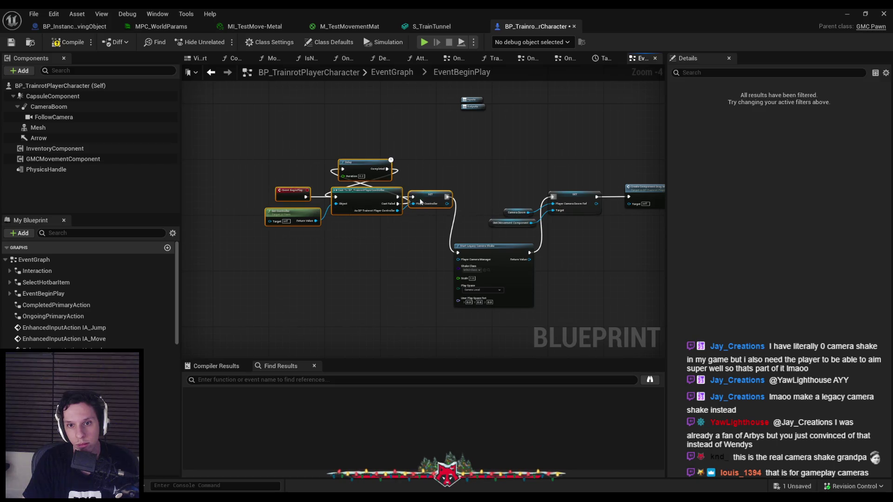
left_click_drag(417, 200, 365, 201)
scroll(392, 216, "up", 3)
left_click_drag(465, 206, 411, 149)
Feed it Get Player Camera Manager and set the shake class to Legacy Camera Shake
mouse_move(363, 172)
left_mouse_down()
mouse_move(282, 212)
mouse_move(219, 208)
left_mouse_up()
type("get player camera")
key("Return")
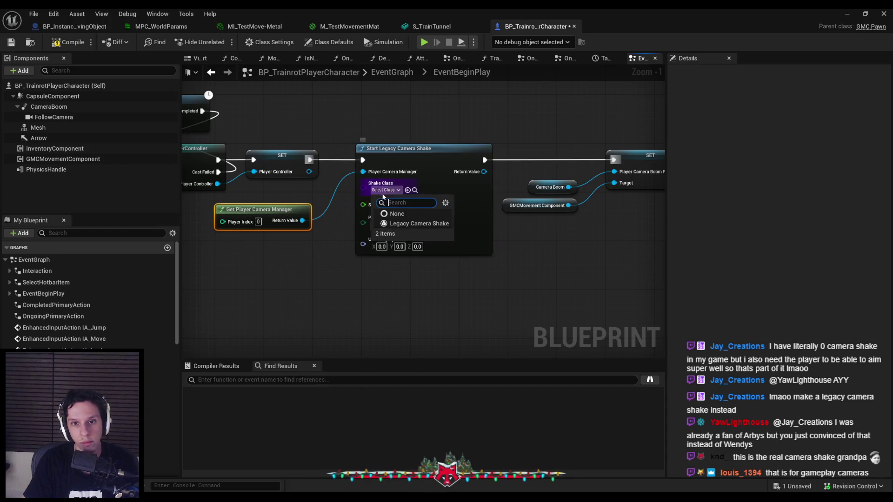
left_click(408, 190)
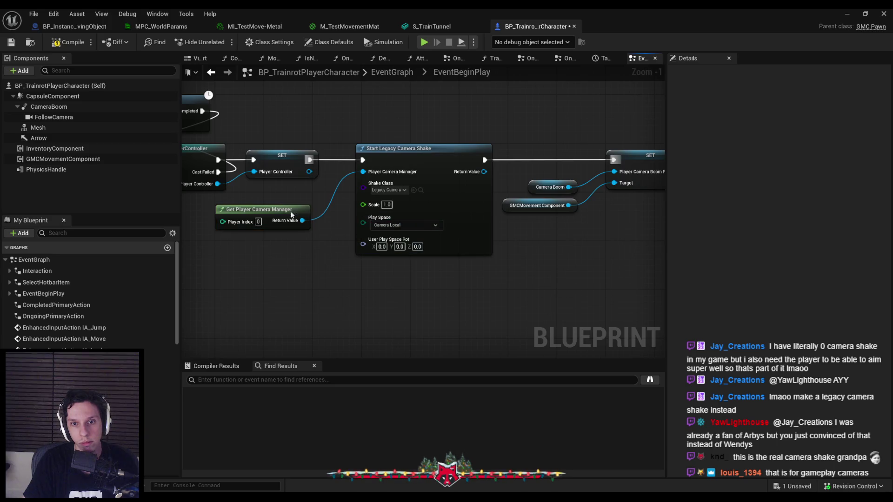
left_click(847, 13)
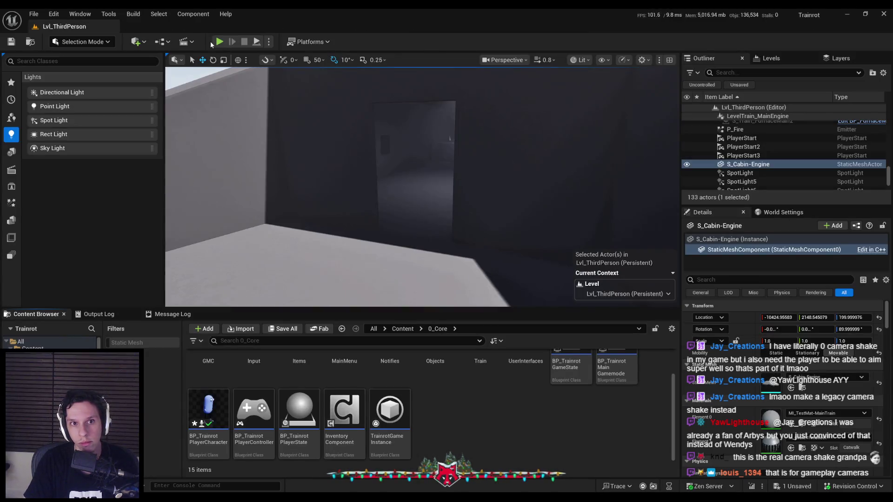
After a quick play test, create a LegacyCameraShake blueprint named TrainCameraShake and open it
key("alt+p")
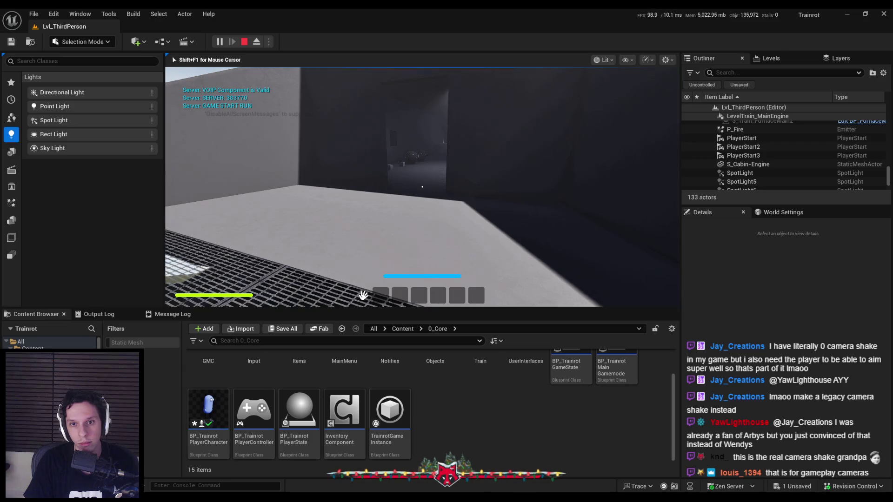
key("Escape")
double_click(208, 410)
type("legacy ca")
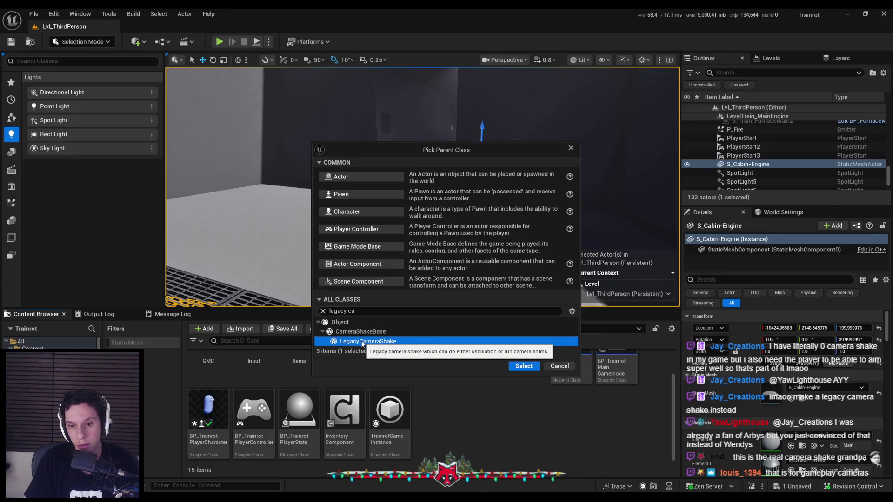
left_click(524, 366)
type("TrainC")
type("aShake")
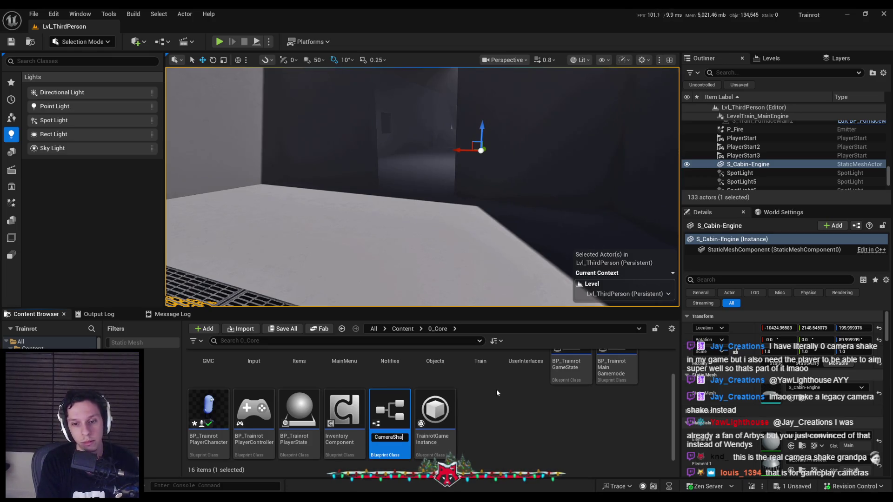
key("Return")
double_click(385, 406)
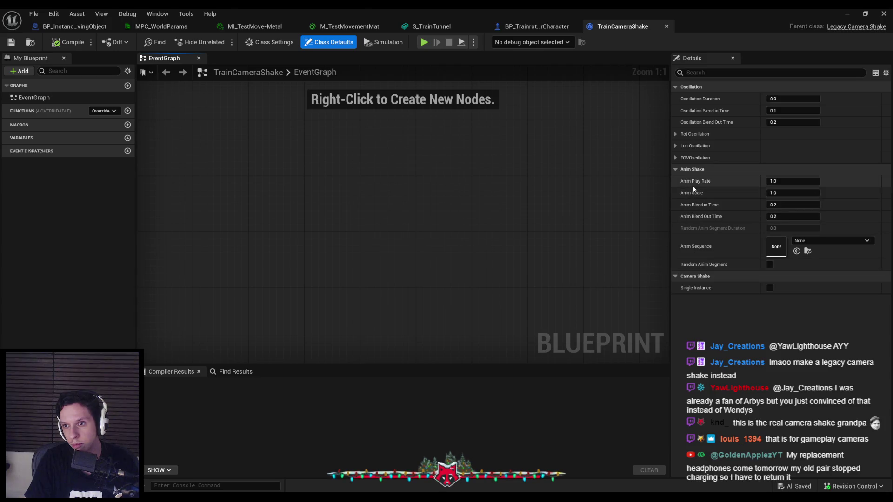
Expand the FOV, location and rotation oscillation groups and their Pitch and Yaw settings
left_click(675, 158)
left_click(675, 145)
left_click(675, 134)
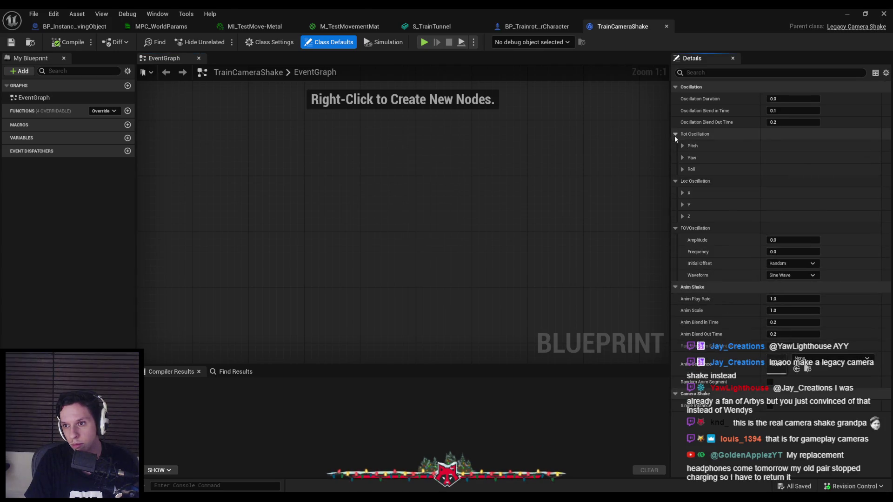
left_click(682, 146)
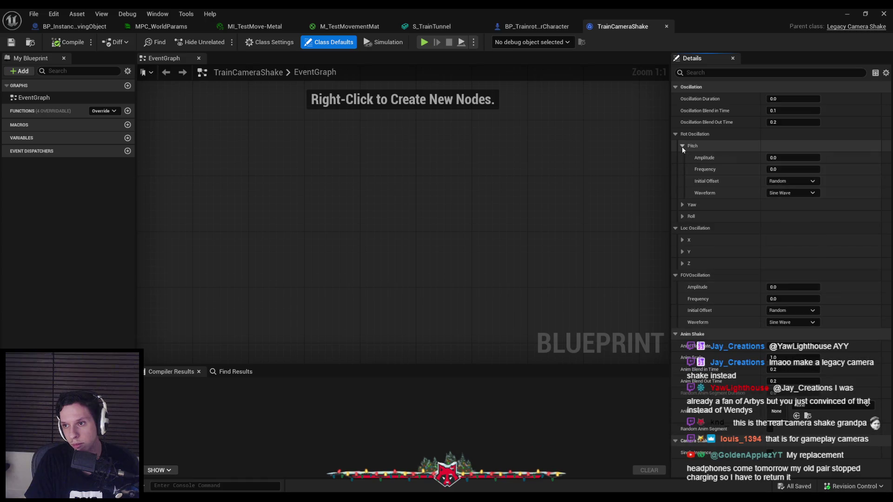
left_click(684, 205)
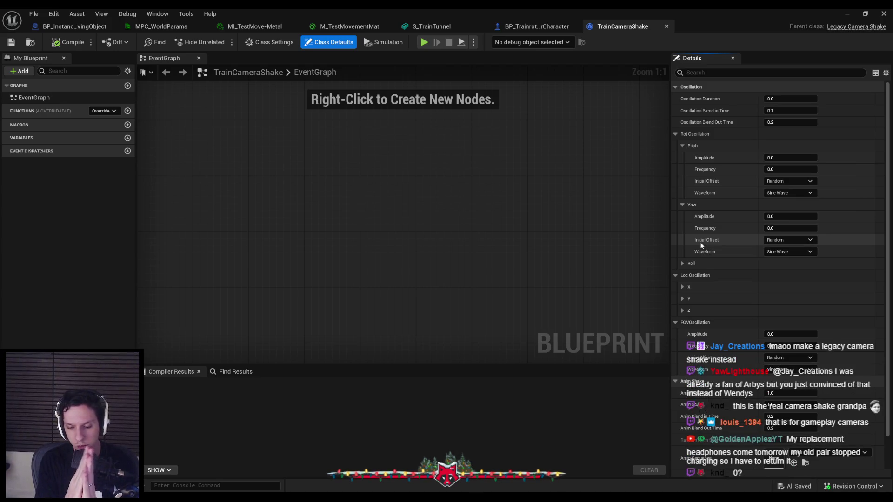
left_click(840, 15)
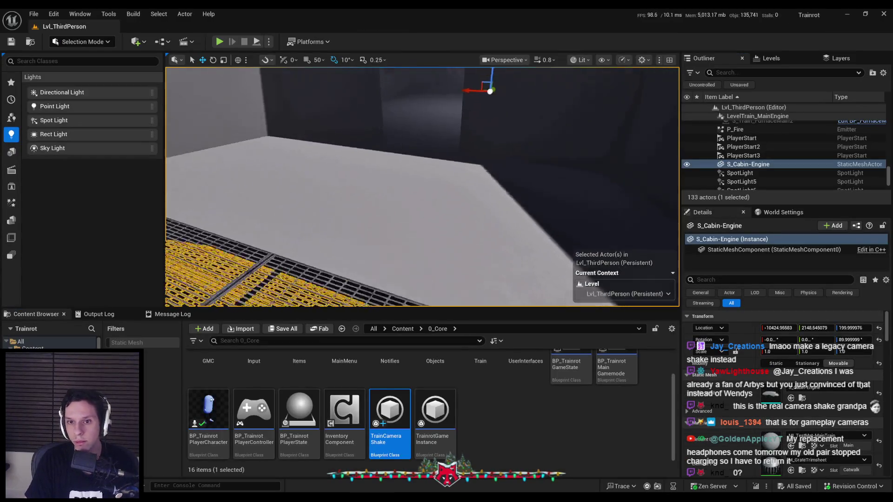
key("f")
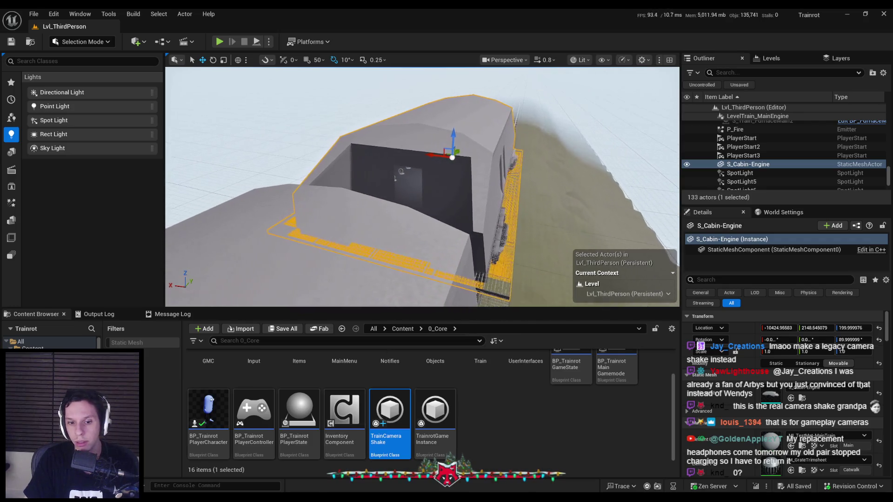
key("alt+Tab")
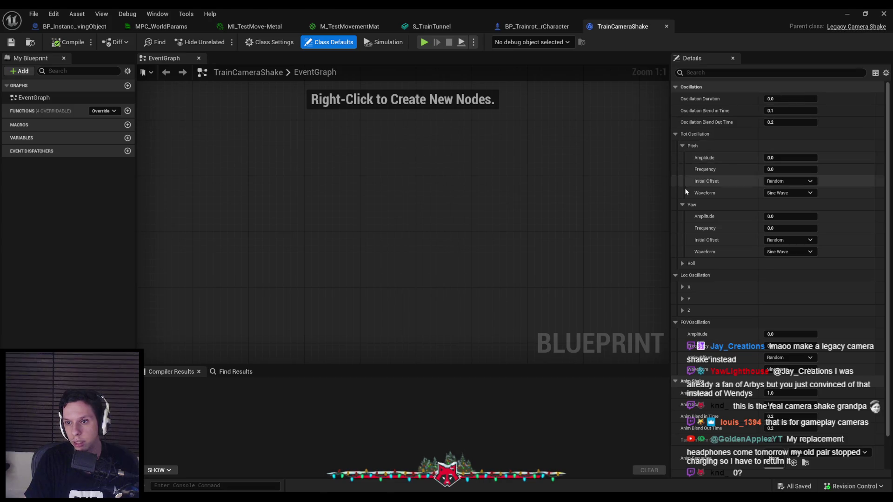
Set the Roll oscillation amplitude and frequency to 1.0
left_click(683, 263)
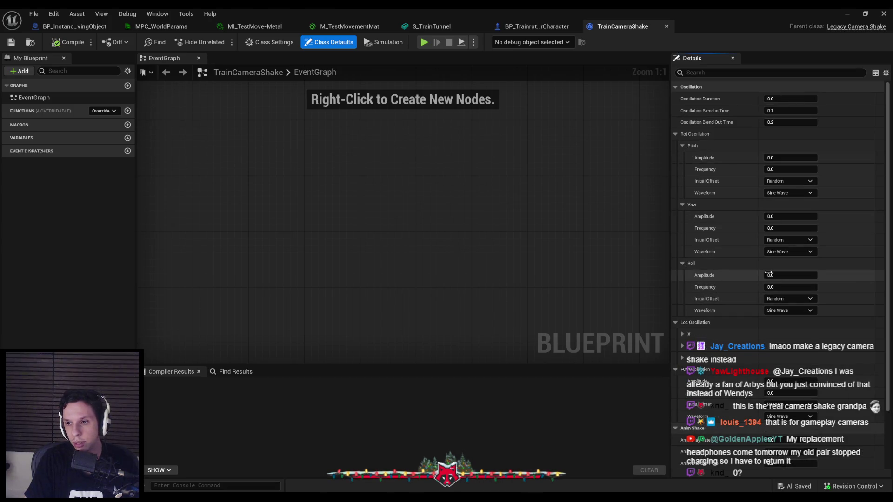
type("1")
left_click(775, 287)
type("1")
key("Return")
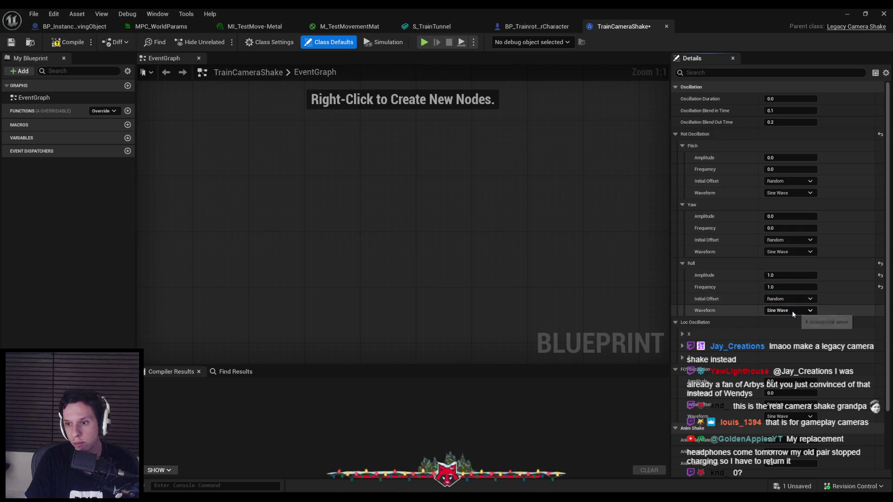
scroll(740, 315, "down", 2)
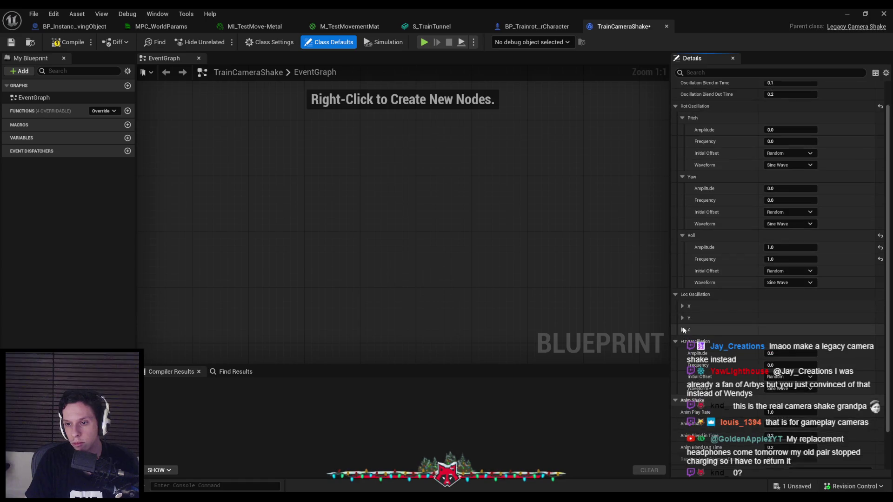
Set the Z location oscillation amplitude and frequency to 1.0 and save the blueprint
left_click(683, 316)
left_click(791, 327)
type("1")
left_click(791, 339)
type("1")
key("Return")
scroll(730, 326, "down", 2)
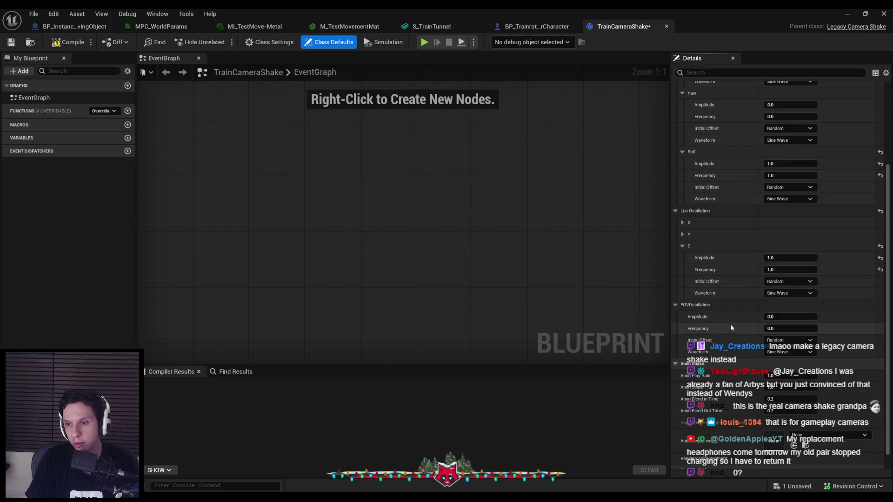
scroll(705, 308, "down", 2)
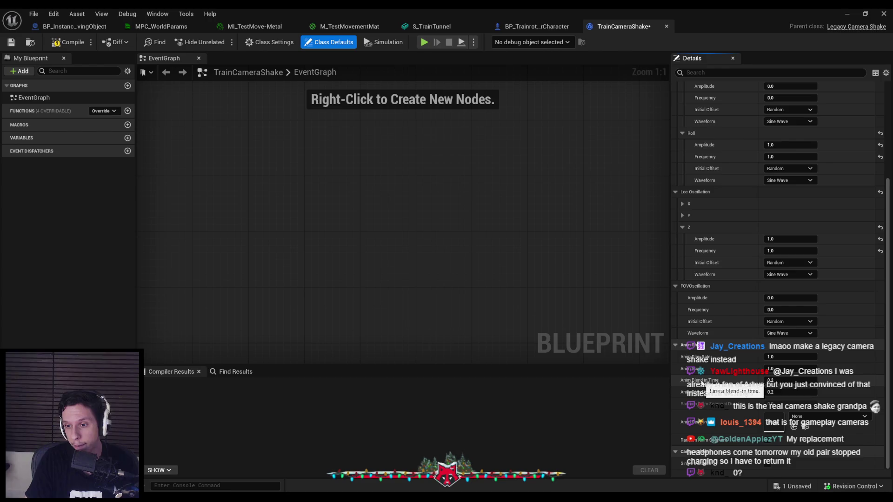
key("ctrl+s")
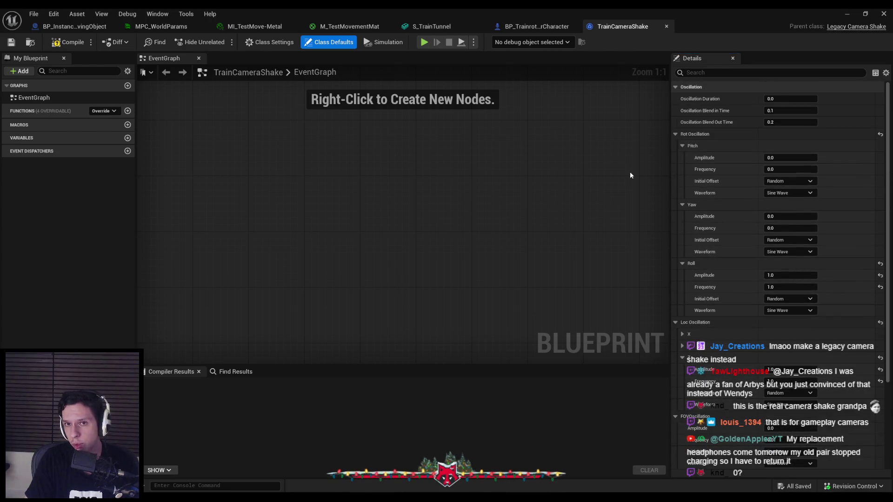
mouse_move(703, 101)
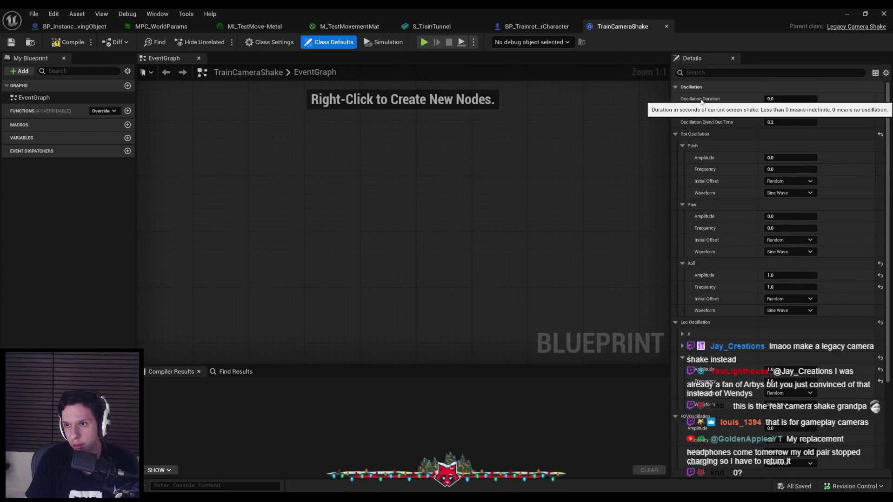
Set the player blueprint's shake class to Train Camera Shake and close the blueprint editor
left_click(536, 25)
left_click(398, 191)
left_click(414, 234)
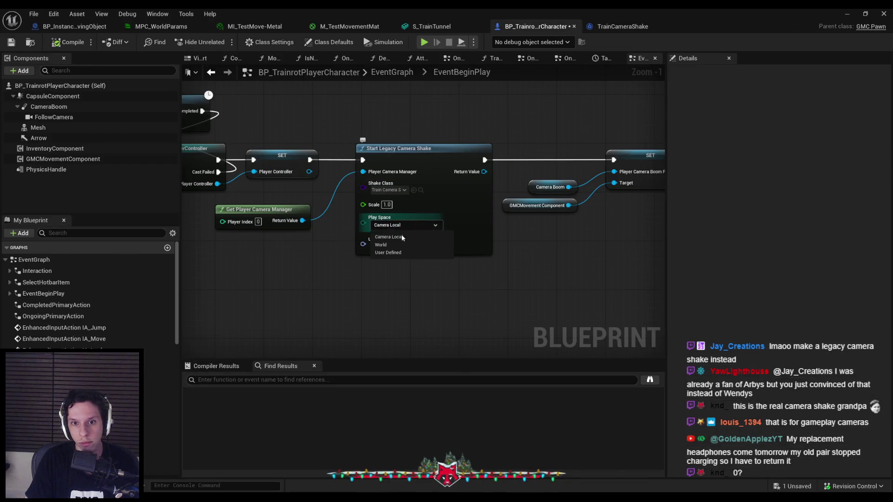
left_click(882, 13)
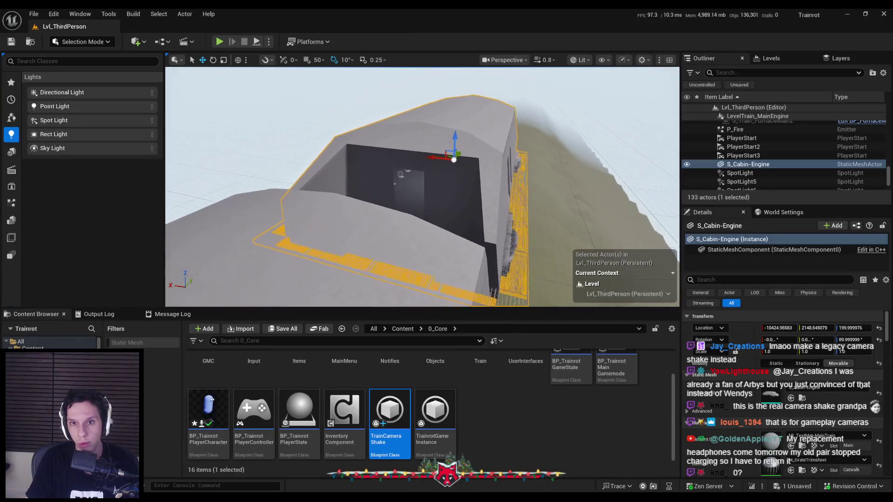
Play-test by walking into the engine room fullscreen, then return to the player Blueprint
key("alt+p")
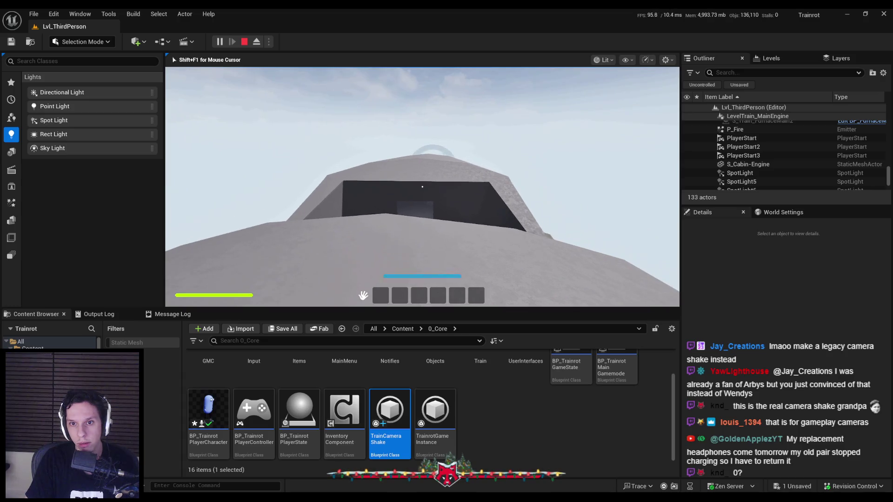
key("w")
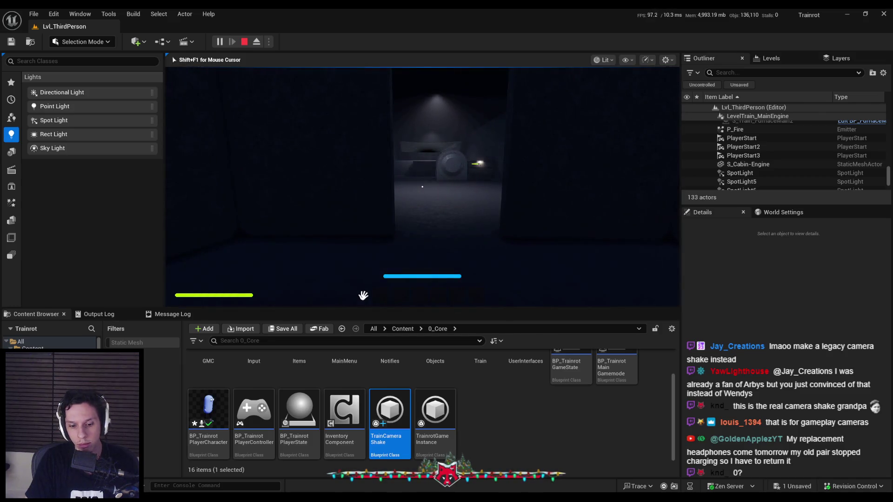
key("F11")
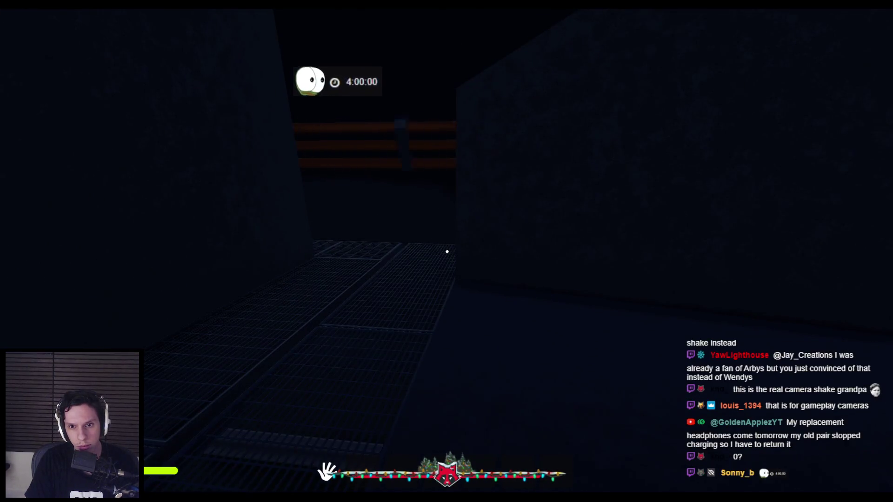
key("Escape")
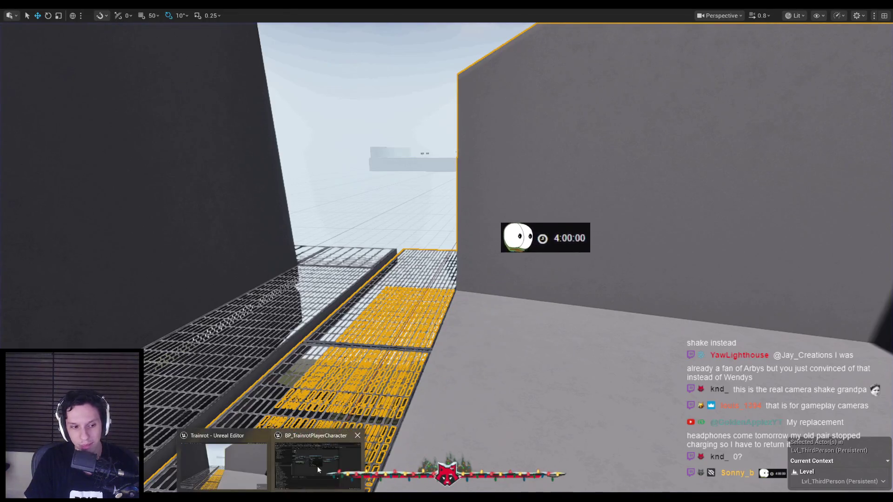
left_click(317, 466)
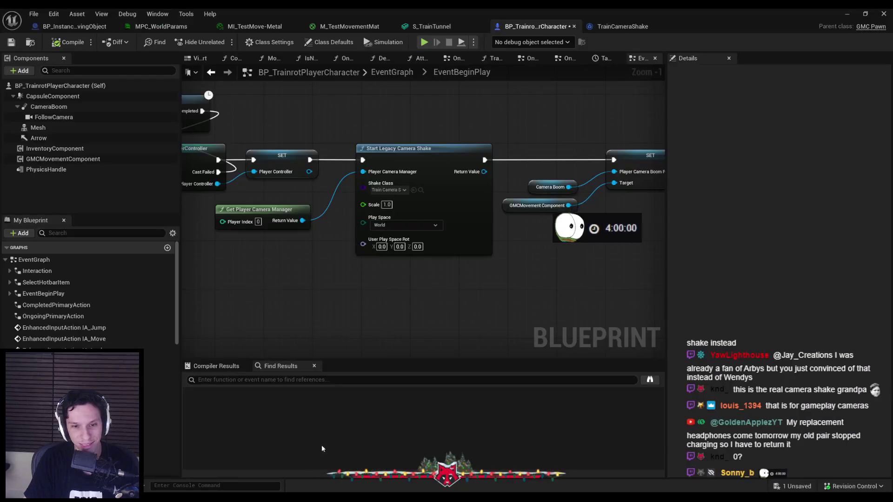
Set TrainCameraShake's Roll amplitude and frequency to 25 and play-test the shake
left_click(405, 225)
left_click(389, 208)
left_click(619, 33)
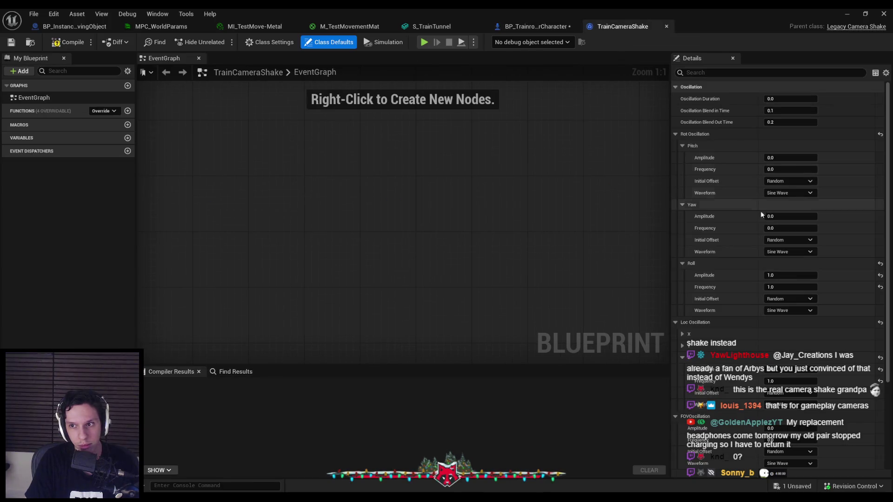
left_click(763, 287)
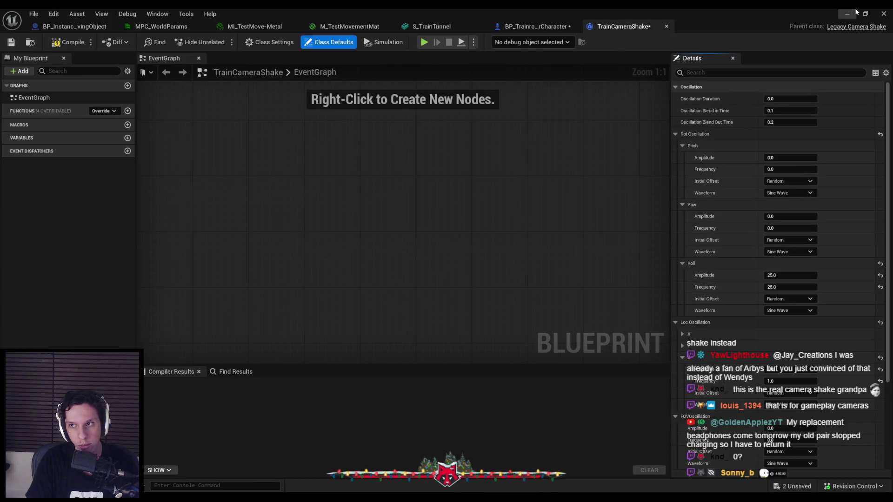
left_click(847, 14)
key("alt+p")
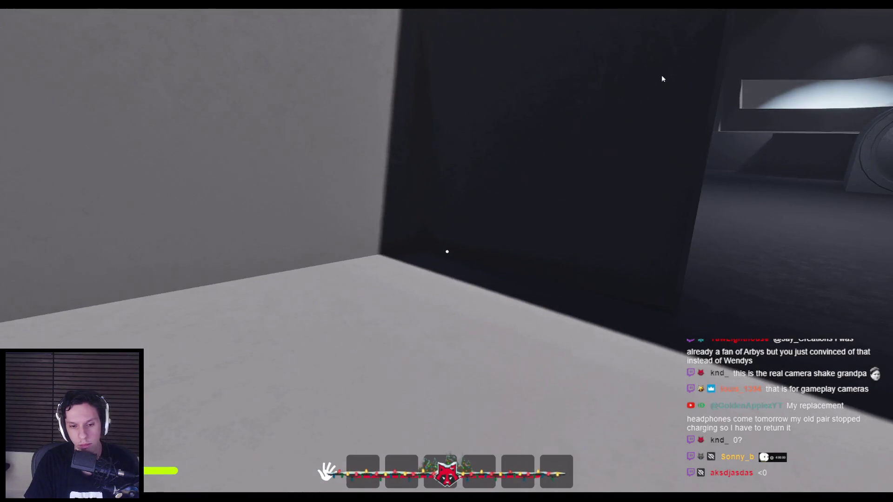
key("Escape")
Keep the Roll initial offset at Random and set the Z location amplitude to 25
left_click(318, 458)
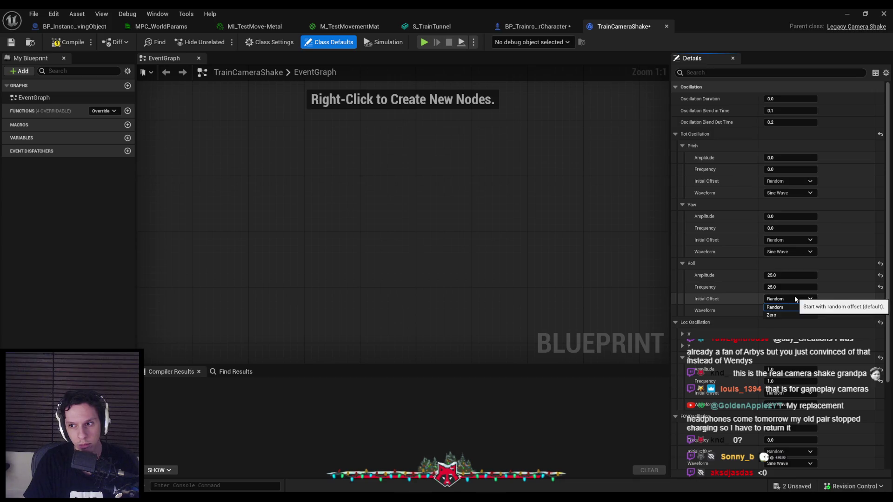
left_click(775, 307)
scroll(704, 346, "down", 1)
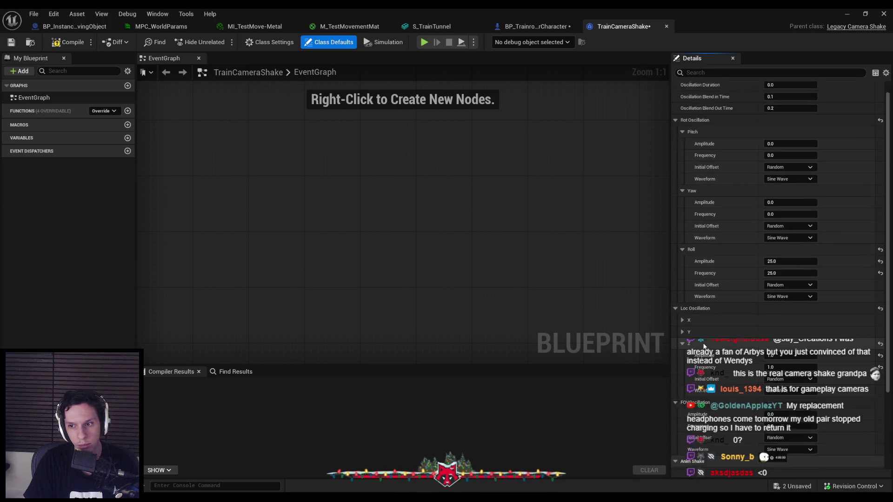
scroll(704, 346, "down", 2)
left_click(776, 339)
type("5")
key("Return")
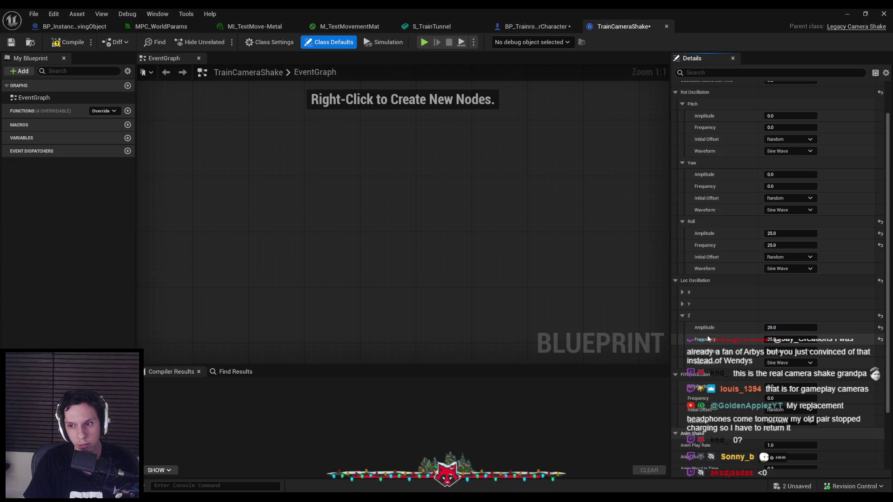
scroll(716, 337, "down", 6)
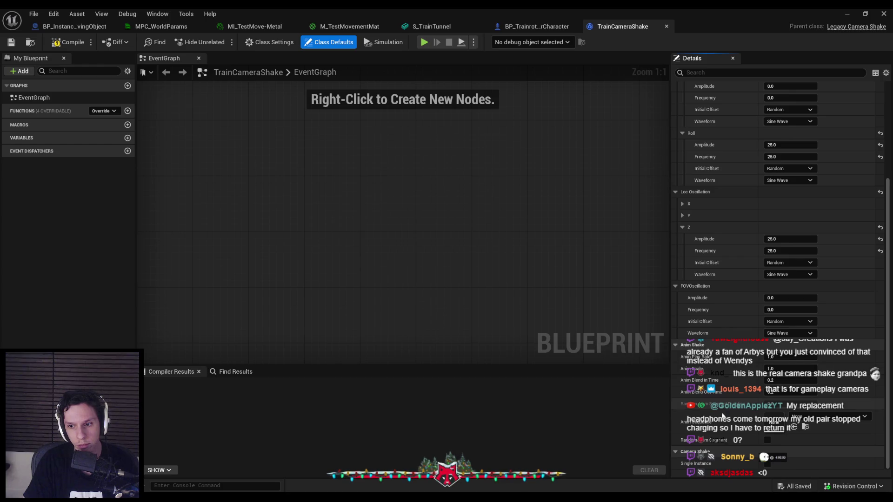
Play-test the stronger shake, then go to the player character's BeginPlay graph
left_click(847, 14)
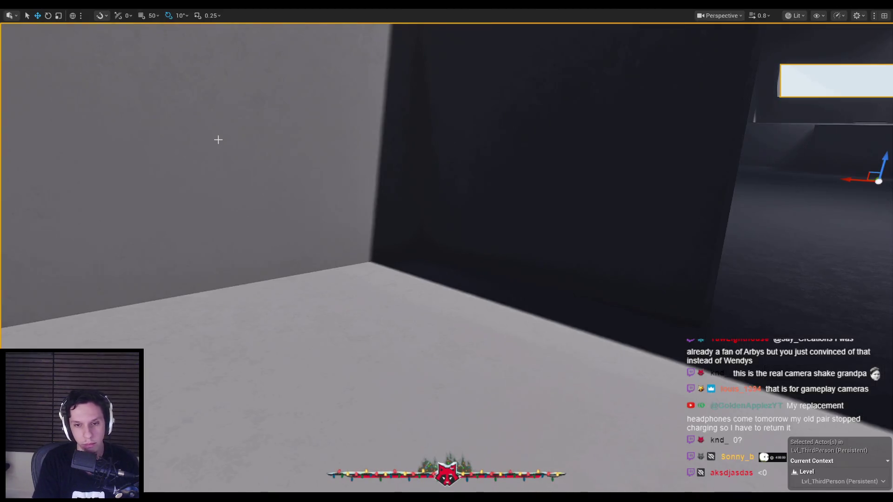
key("alt+p")
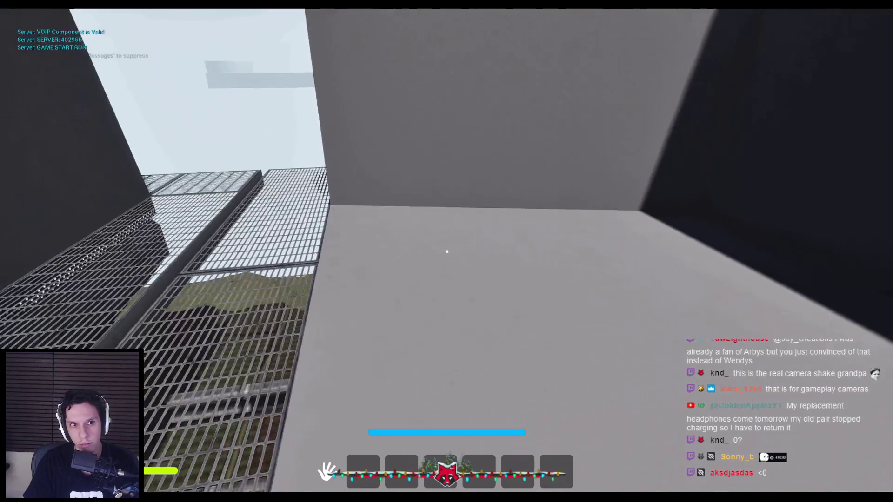
key("Escape")
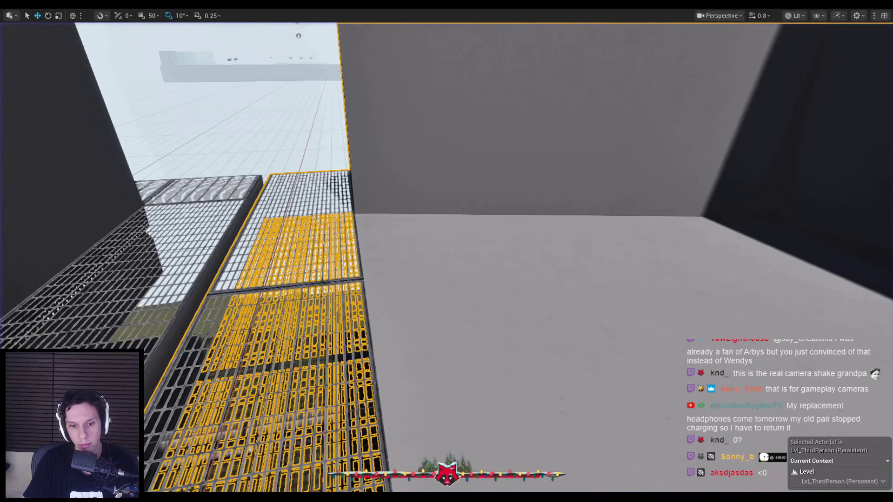
left_click(223, 458)
left_click(535, 27)
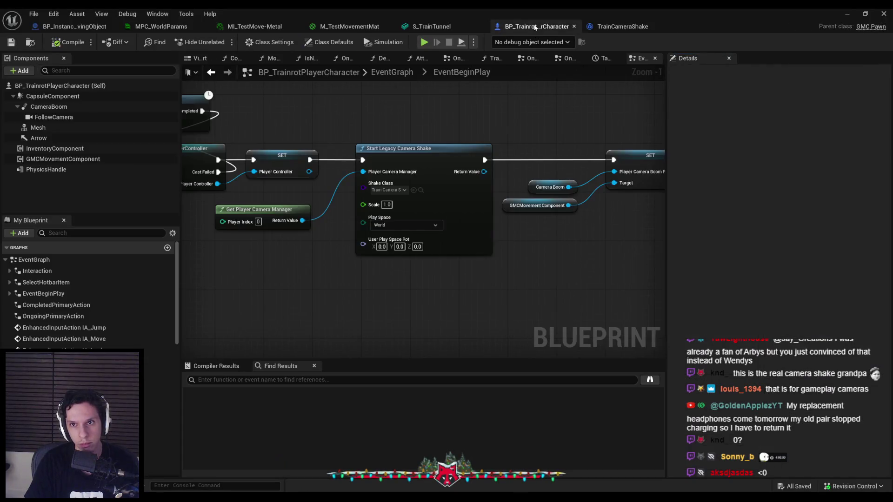
Remove the camera shake nodes and shift the SET, Camera Boom, GMC and drag widget nodes left
scroll(300, 245, "down", 1)
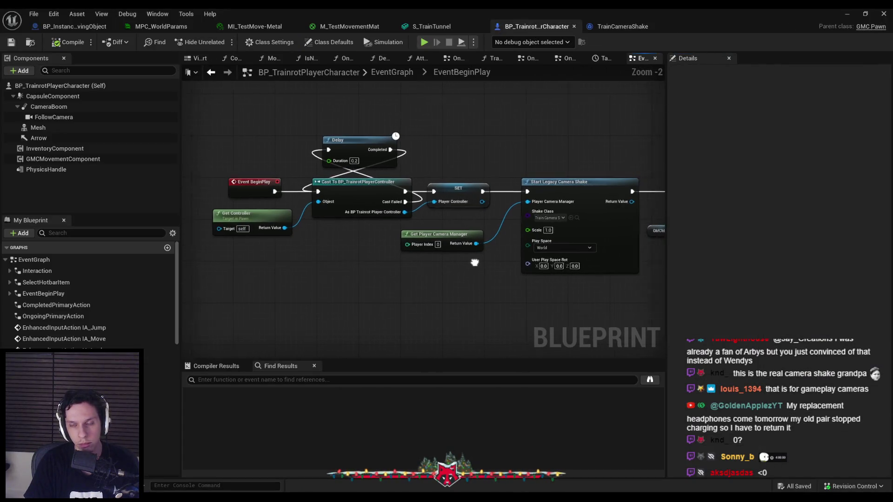
mouse_move(380, 259)
left_mouse_down()
mouse_move(195, 235)
mouse_move(463, 237)
left_mouse_up()
key("Delete")
left_click_drag(581, 153, 312, 144)
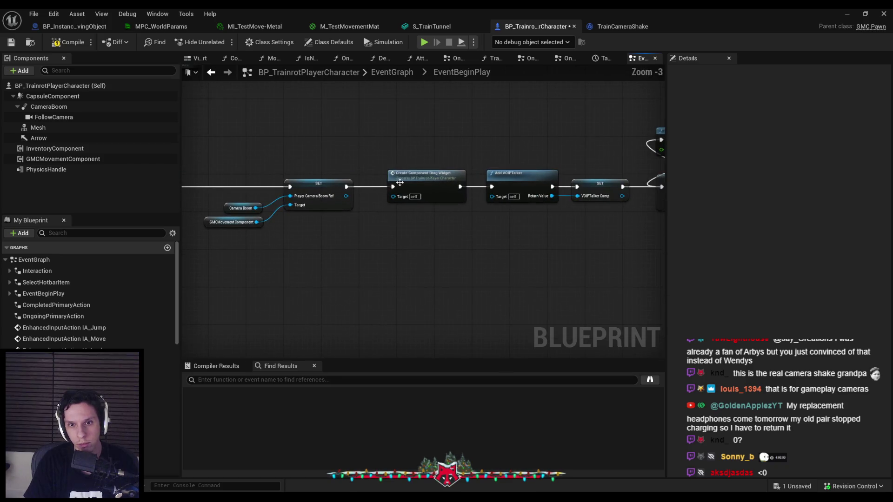
scroll(312, 143, "down", 3)
left_click_drag(246, 139, 401, 205)
scroll(325, 142, "up", 3)
mouse_move(418, 161)
left_mouse_down()
mouse_move(602, 161)
mouse_move(412, 162)
mouse_move(425, 161)
left_mouse_up()
mouse_move(293, 210)
left_mouse_down()
mouse_move(414, 225)
mouse_move(331, 200)
left_mouse_up()
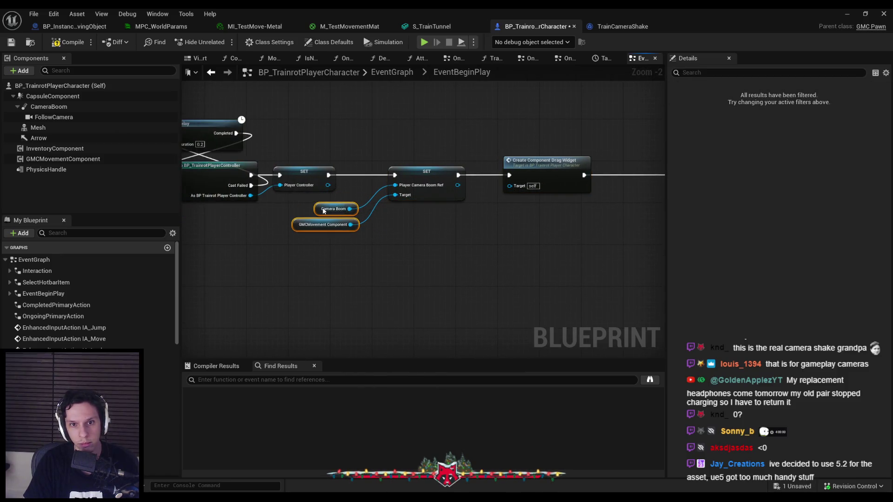
Paste the camera shake nodes between Create Component Drag Widget and Add VOIPTalker and wire them
left_click_drag(462, 248, 351, 265)
key("ctrl+v")
mouse_move(434, 262)
left_mouse_down()
mouse_move(432, 248)
mouse_move(510, 190)
left_mouse_up()
left_click_drag(460, 170, 388, 172)
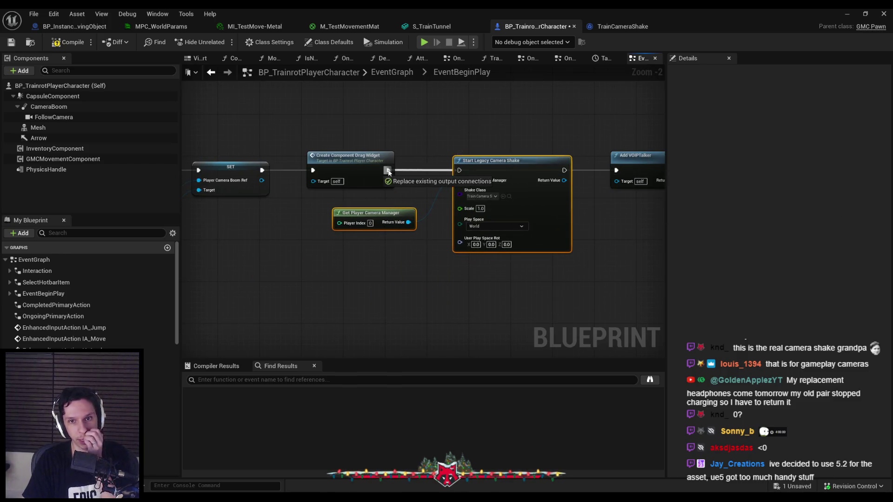
left_click_drag(563, 169, 629, 169)
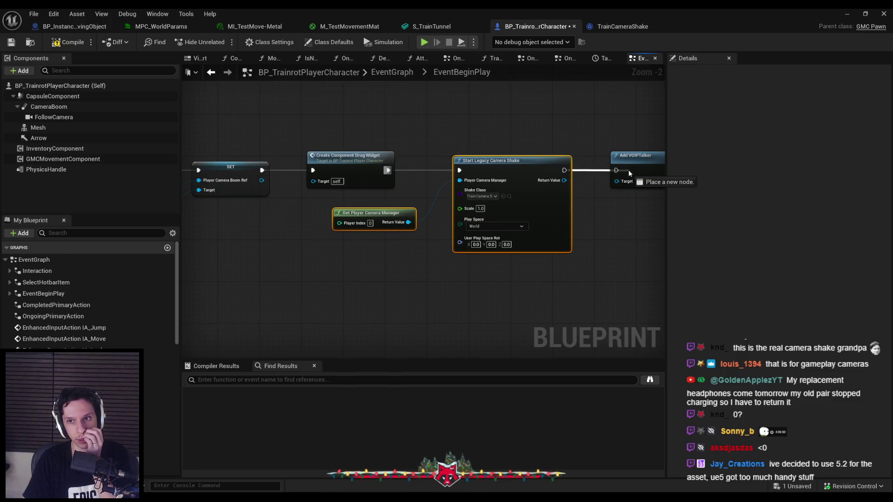
left_click(480, 226)
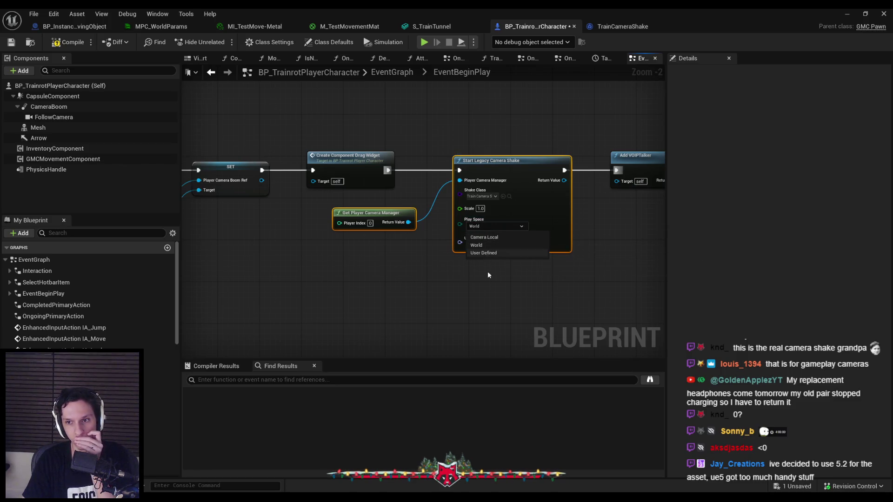
left_click(847, 13)
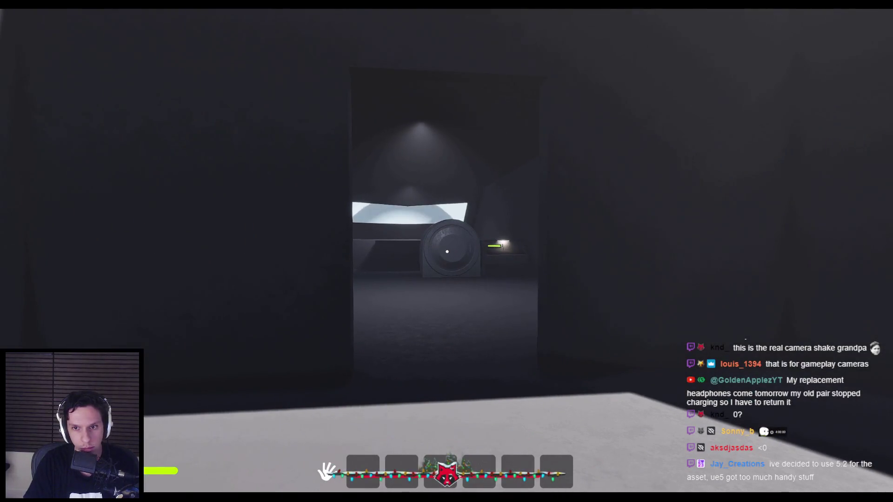
Stop the play test and lower TrainCameraShake's Roll and Z location amplitudes to 1
key("Escape")
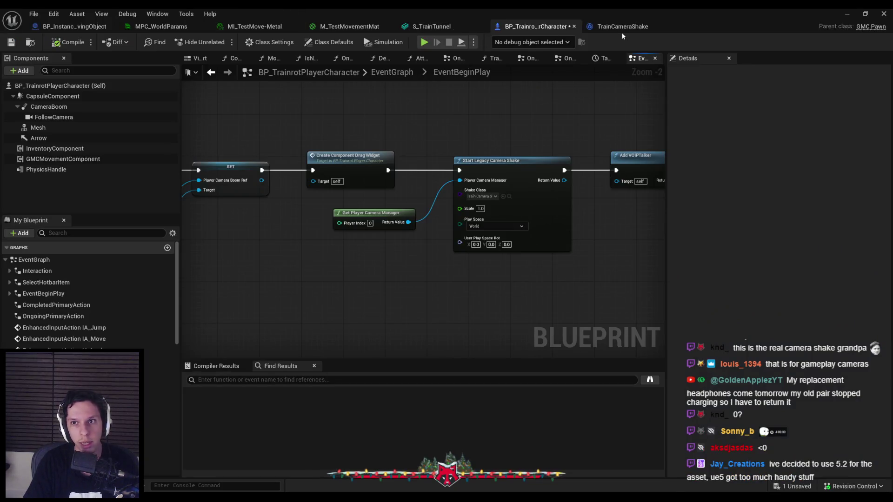
left_click(622, 29)
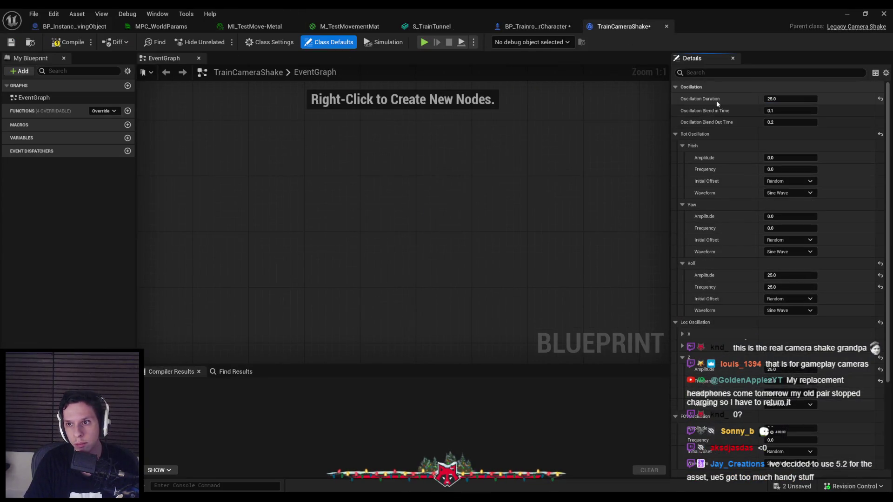
left_click(848, 14)
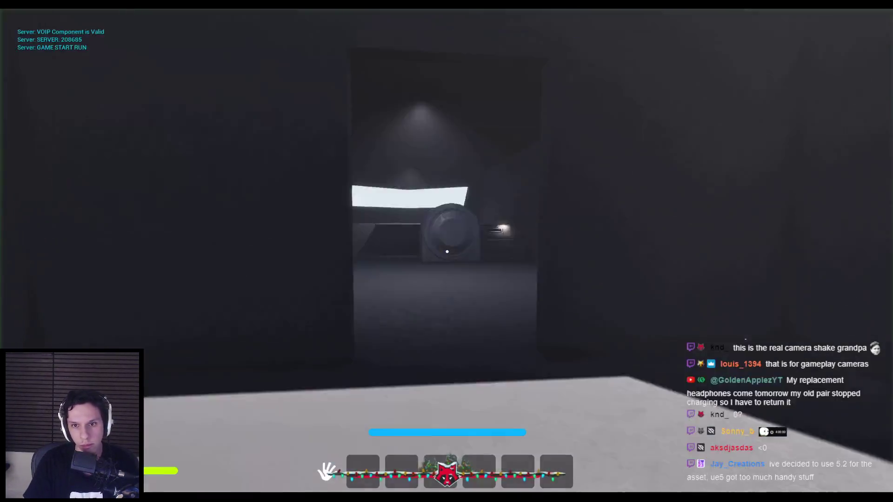
key("alt+Tab")
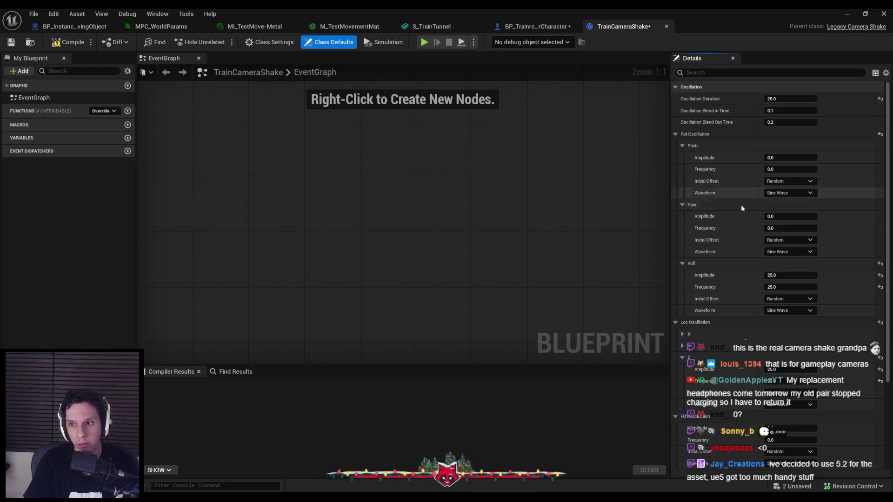
left_click(773, 274)
type("1")
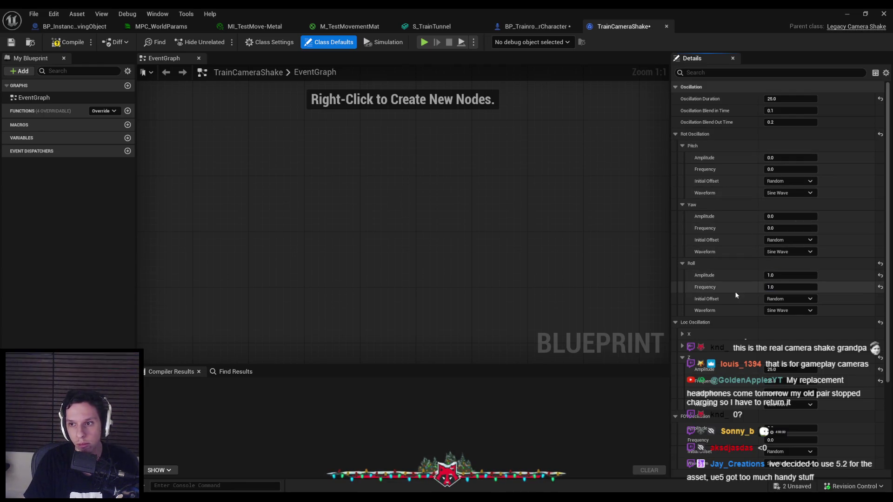
scroll(741, 328, "down", 1)
left_click(791, 327)
type("1")
key("Return")
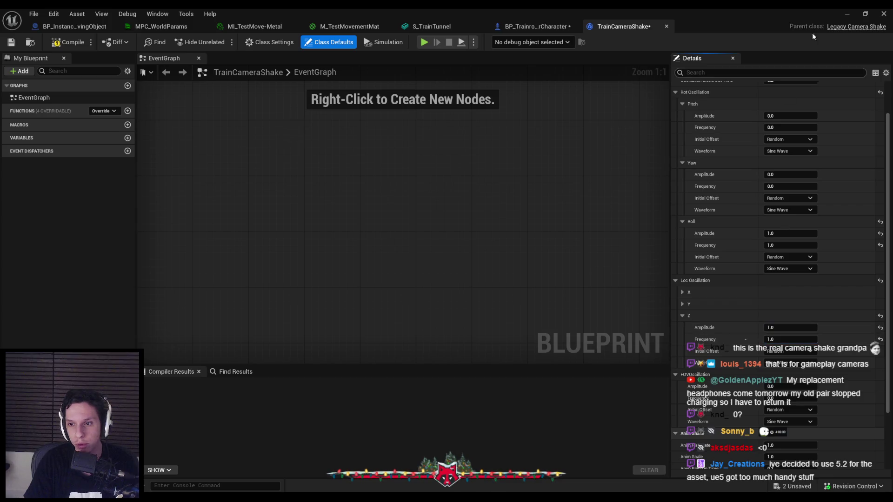
Play-test the subtler shake, then set the Roll amplitude to 0
left_click(847, 13)
key("alt+p")
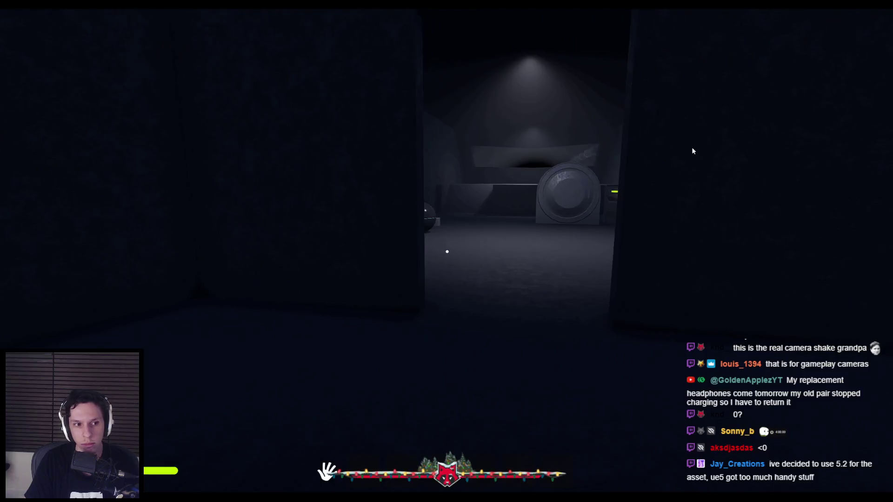
key("Escape")
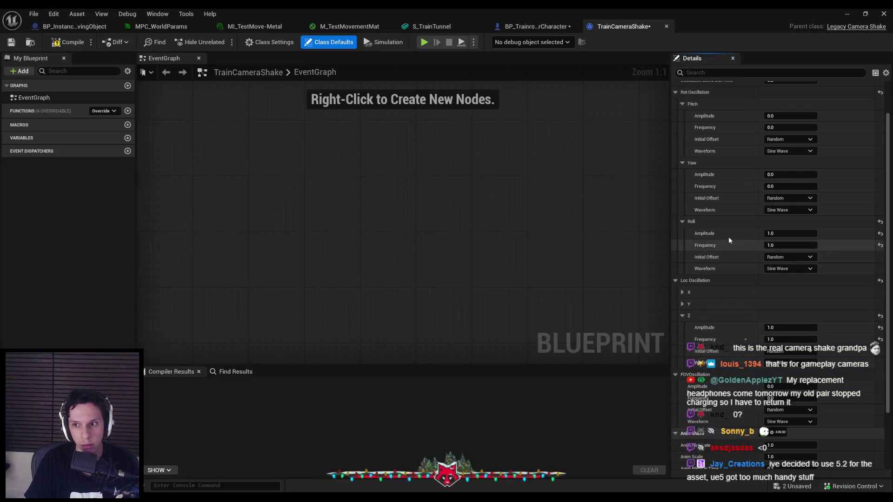
scroll(720, 231, "up", 1)
left_click(785, 261)
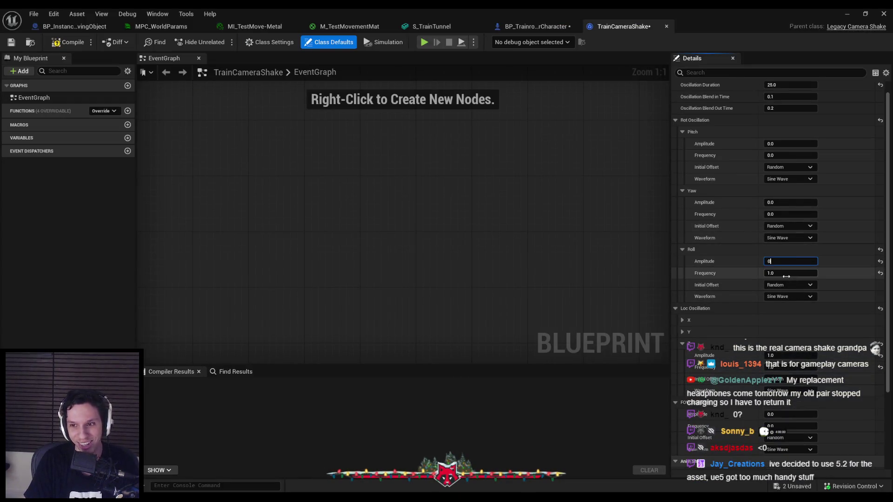
left_click(787, 273)
type("0")
key("Return")
Give Pitch amplitude 1 with a Perlin Noise waveform, play-test, then edit the Roll amplitude
left_click(786, 144)
type("1")
left_click(769, 155)
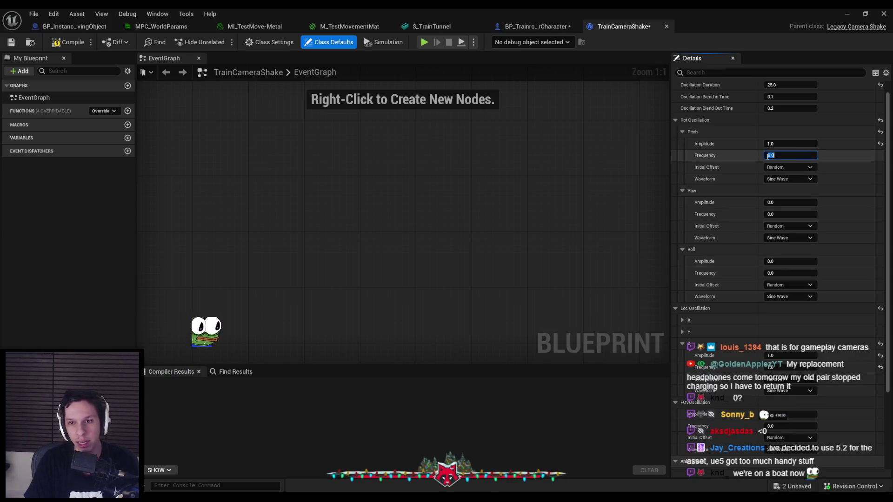
left_click(789, 179)
left_click(793, 196)
left_click(847, 16)
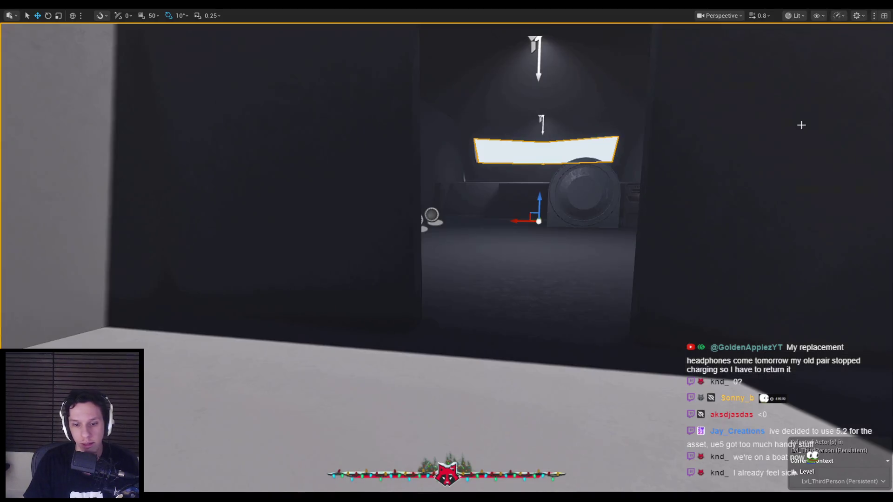
key("alt+p")
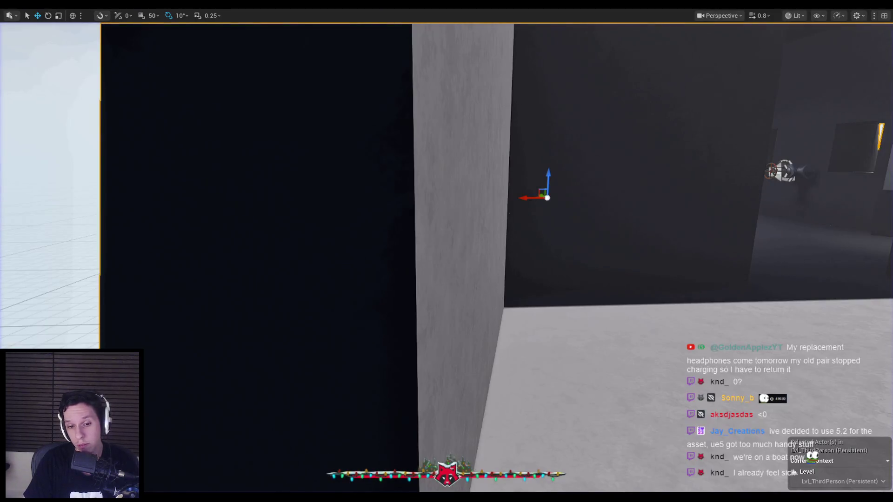
key("alt+Tab")
left_click(793, 263)
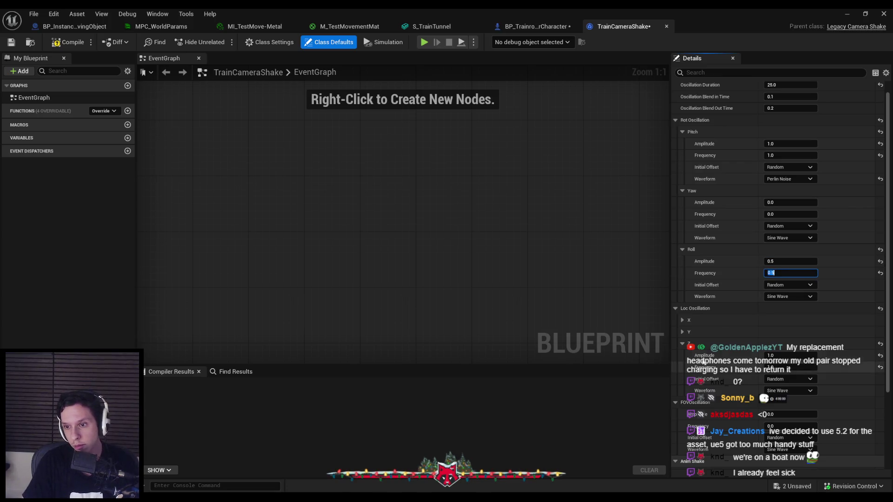
Make the shake infinite with an Oscillation Duration of -1.0 and play-test it
scroll(887, 272, "up", 1)
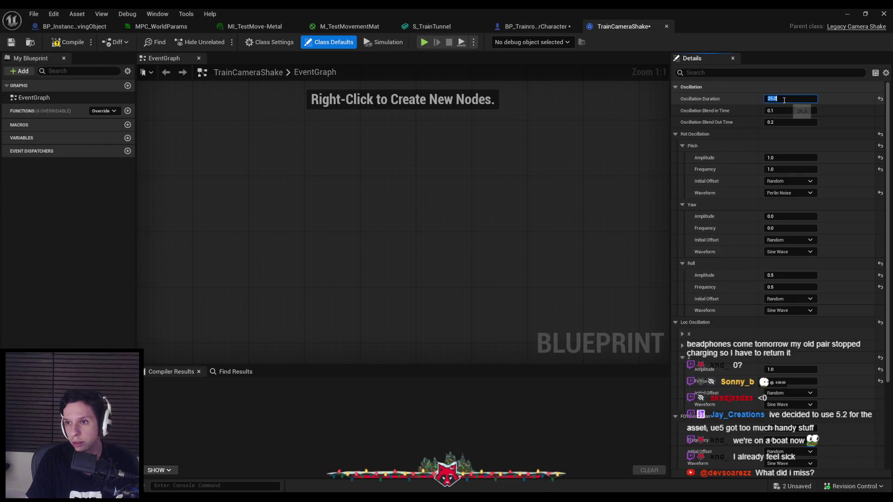
key("Return")
left_click(847, 13)
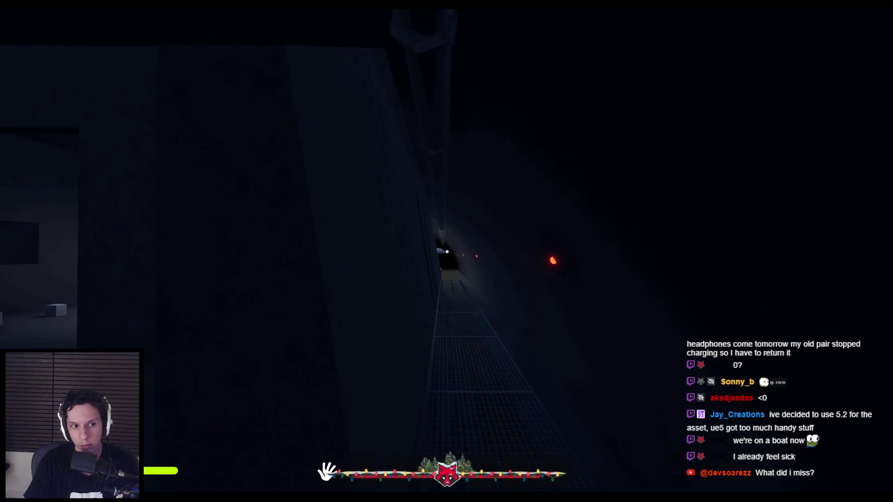
key("Escape")
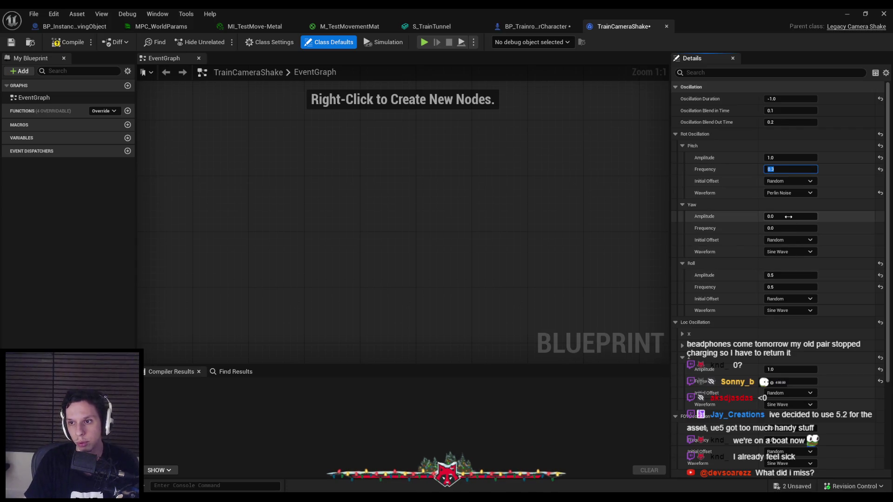
Set the Roll frequency to 0.2, edit the Z location amplitude, and play-test again
left_click(806, 288)
left_click(773, 369)
type("5")
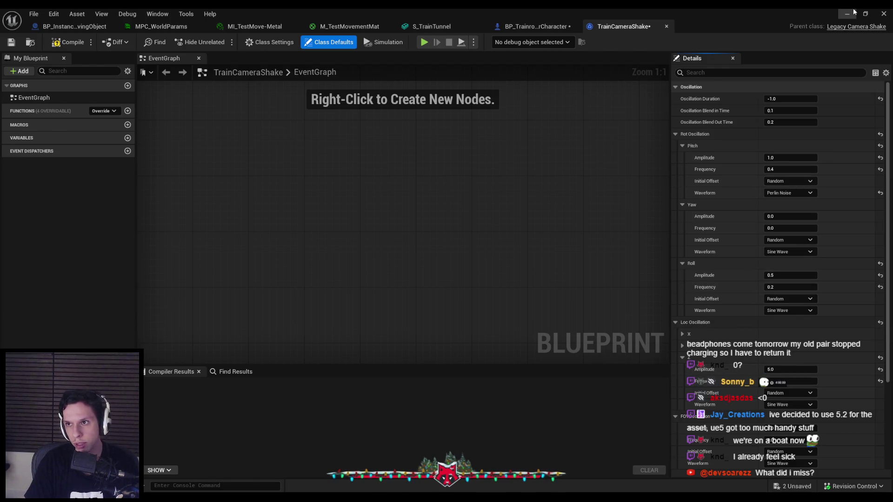
left_click(847, 13)
key("alt+p")
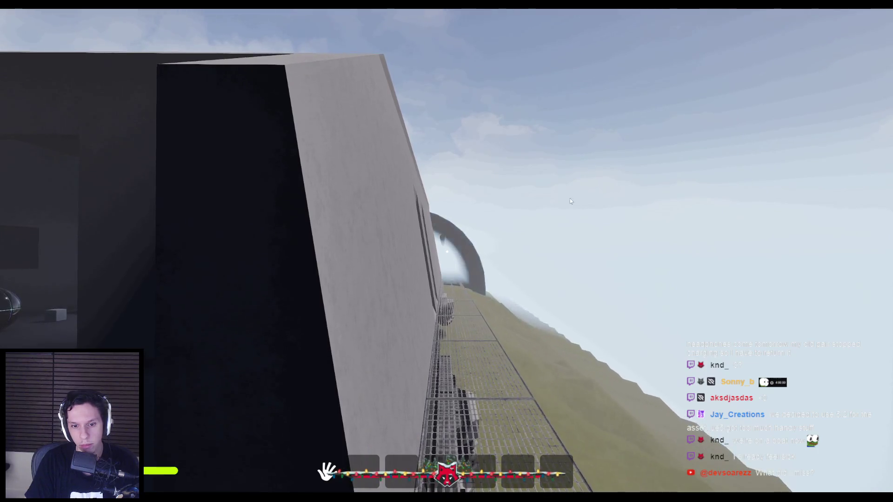
key("Escape")
Set the Z location amplitude to 2 and the Roll waveform to Perlin Noise, then play-test
left_click(791, 369)
type("2")
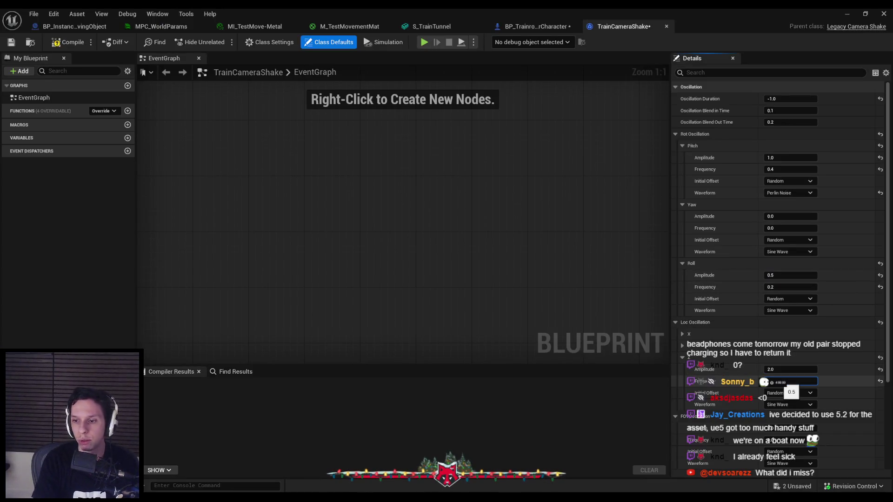
left_click(785, 327)
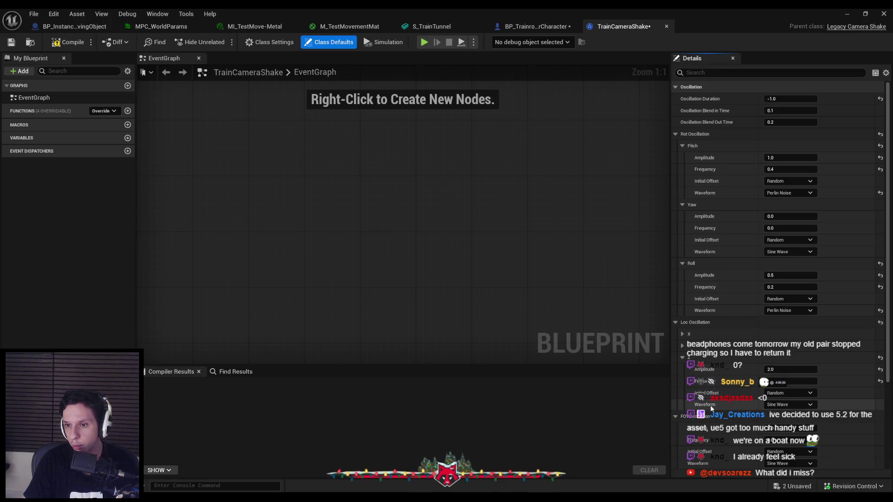
key("alt+p")
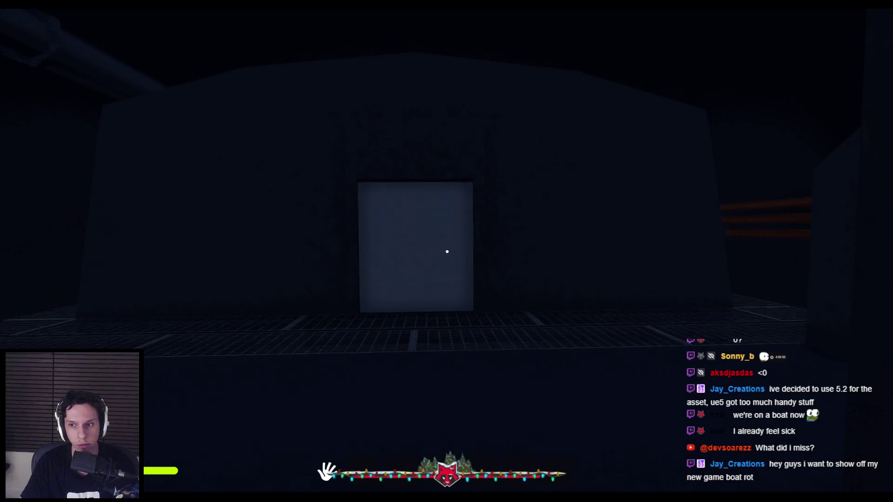
Walk up to the lit building in the play test, then return to TrainCameraShake
key("w")
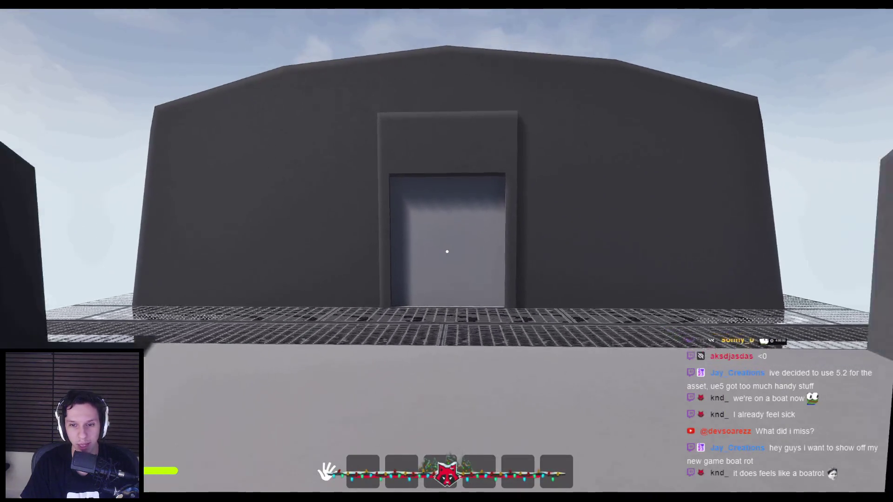
key("w")
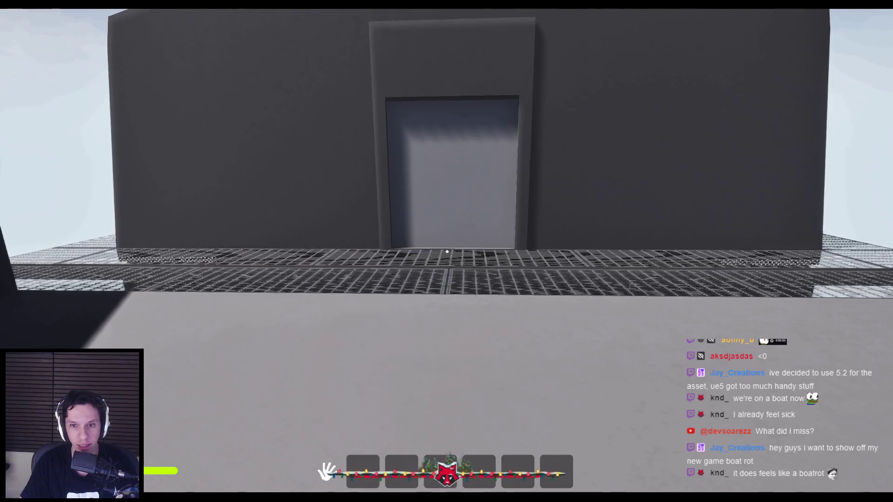
key("Escape")
key("alt+Tab")
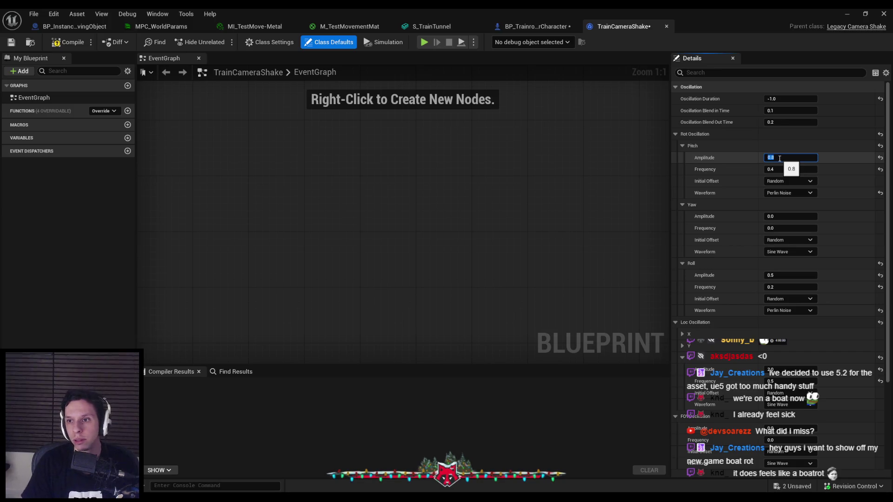
Lower pitch amplitude to 0.8, keeping its Random initial offset and Perlin Noise waveform
left_click(793, 181)
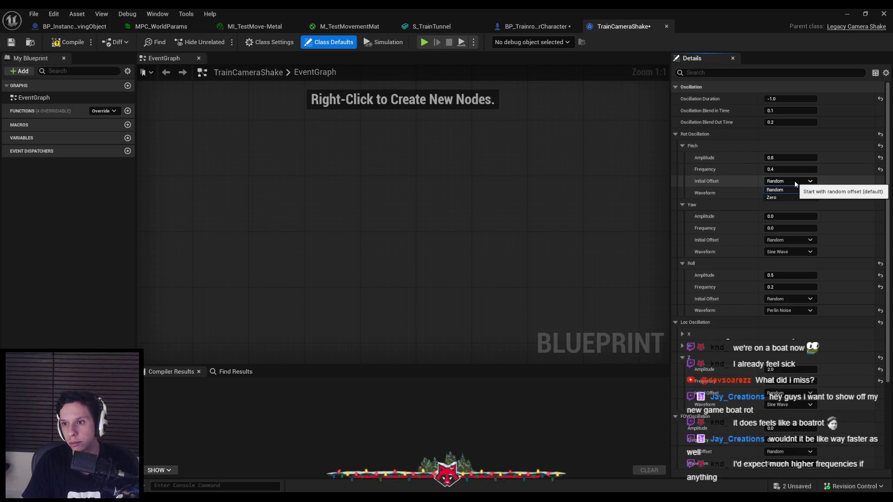
left_click(786, 190)
left_click(784, 194)
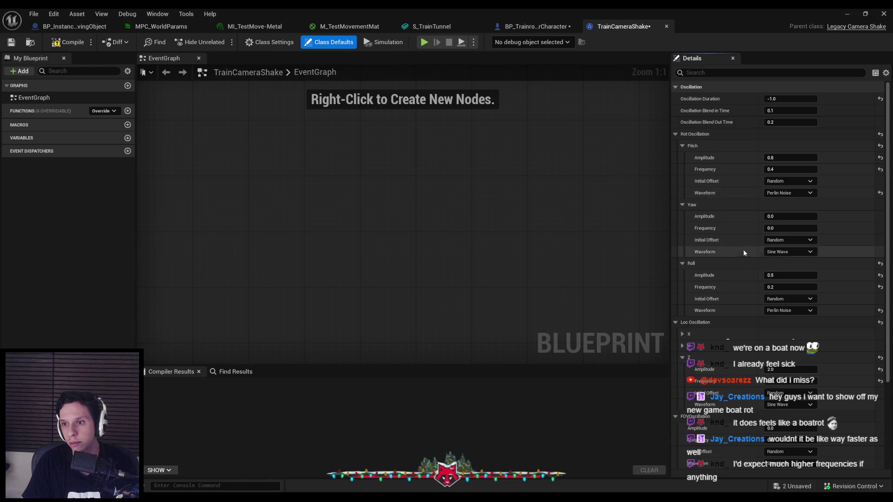
scroll(724, 305, "down", 3)
scroll(724, 310, "down", 1)
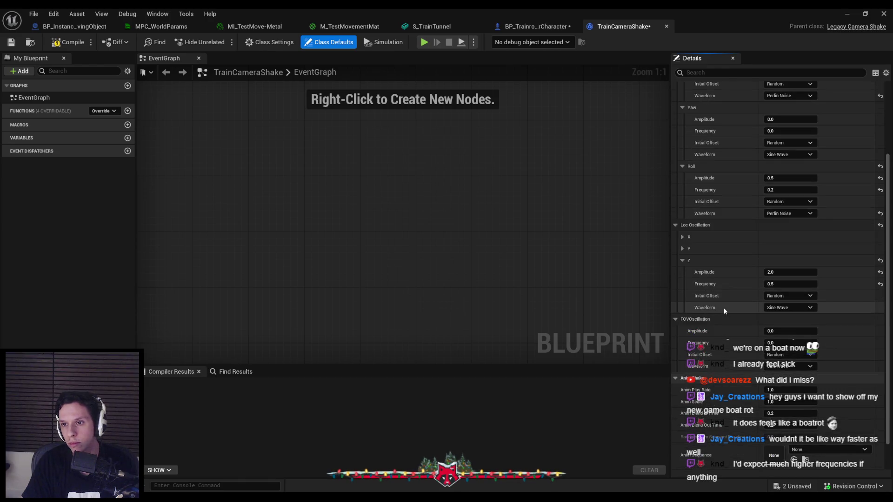
Make the Z bob Perlin Noise at amplitude 5.0 and play-test it by walking around
left_click(786, 307)
left_click(779, 323)
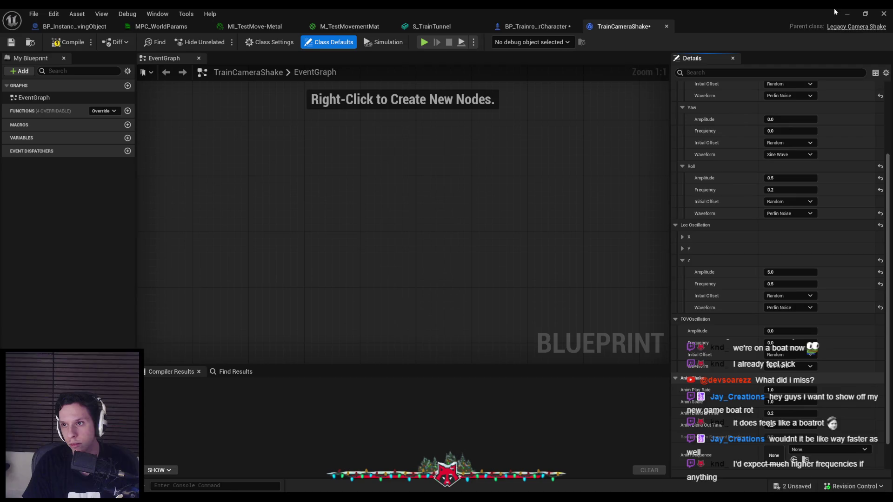
left_click(847, 13)
key("alt+p")
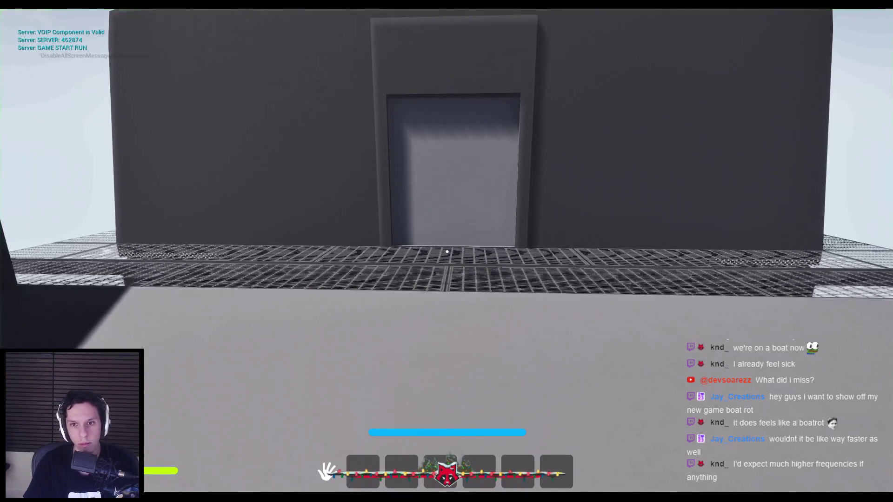
key("w")
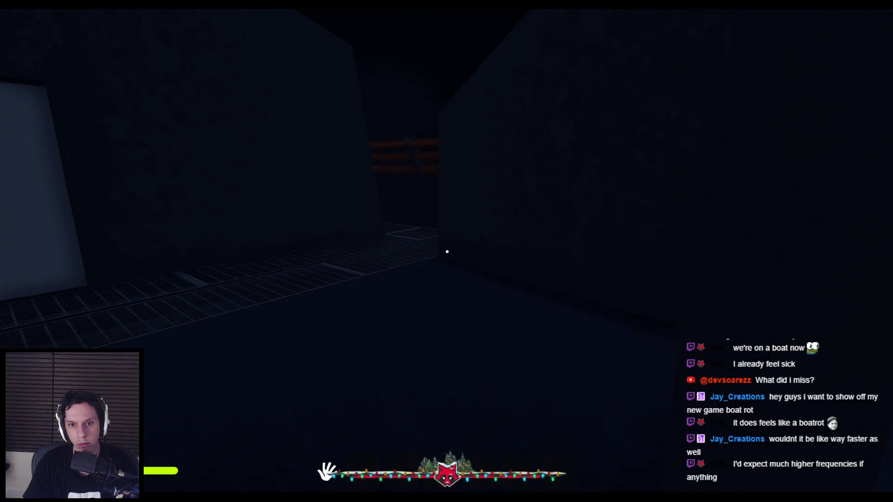
key("Escape")
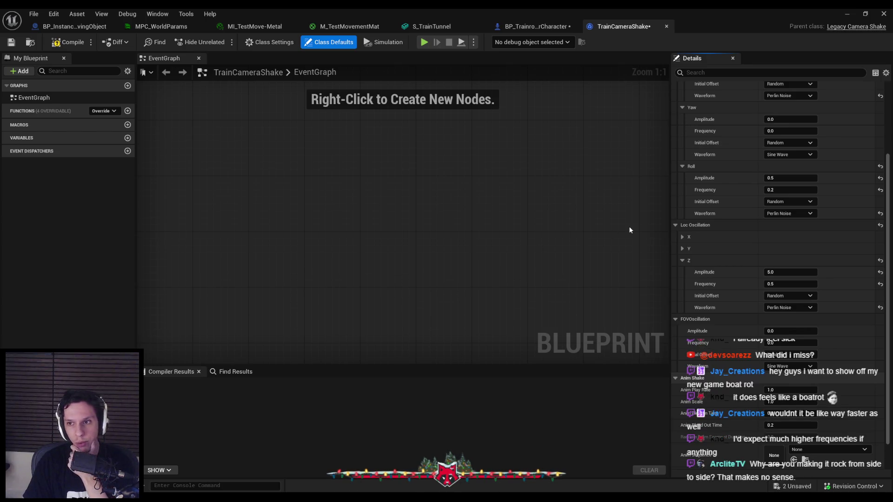
Set Roll Amplitude to 0.2 and Pitch Amplitude to 0.3 in the Details panel
scroll(726, 214, "up", 3)
left_click(790, 232)
type("0.2")
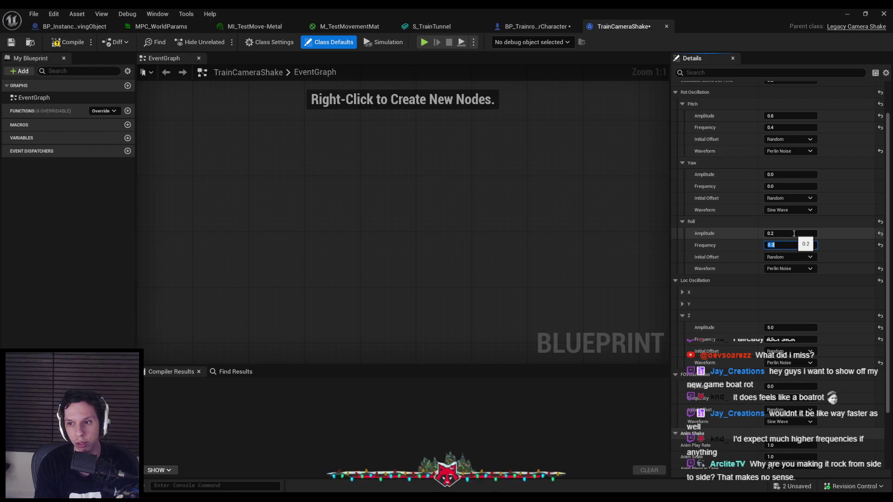
scroll(786, 200, "up", 3)
left_click(780, 159)
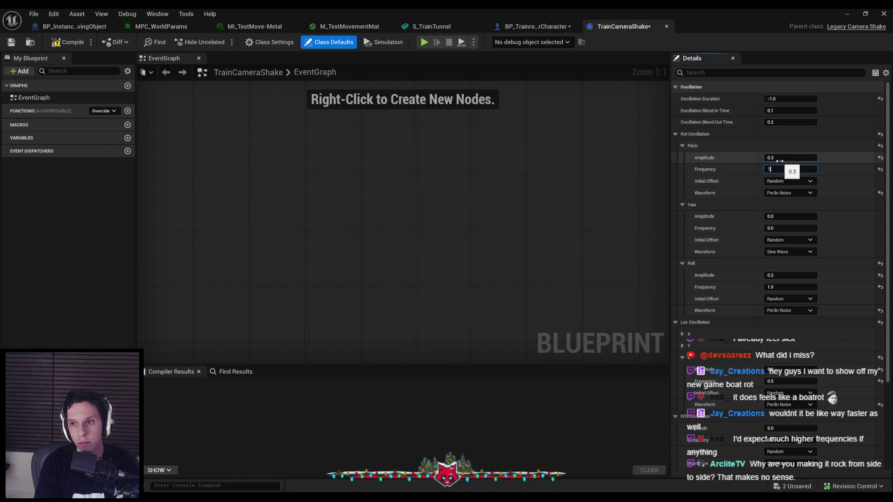
Playtest the level to feel the shake, then return to the TrainCameraShake Blueprint
left_click(838, 11)
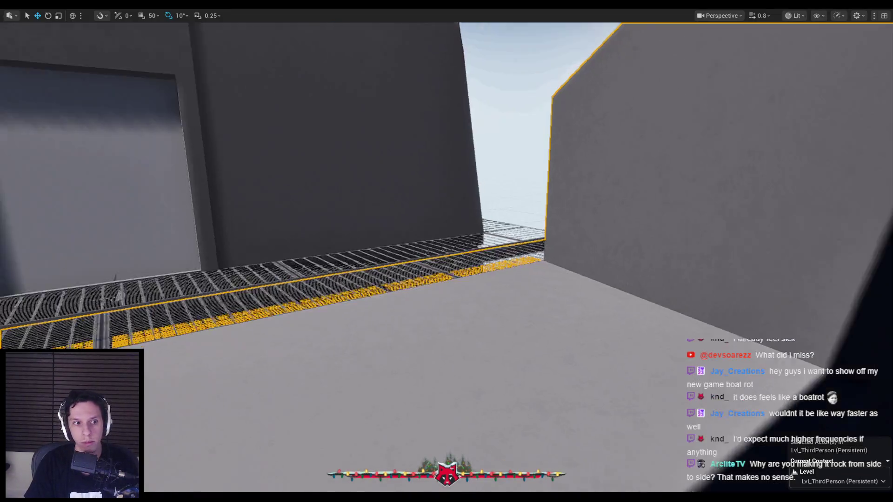
key("alt+p")
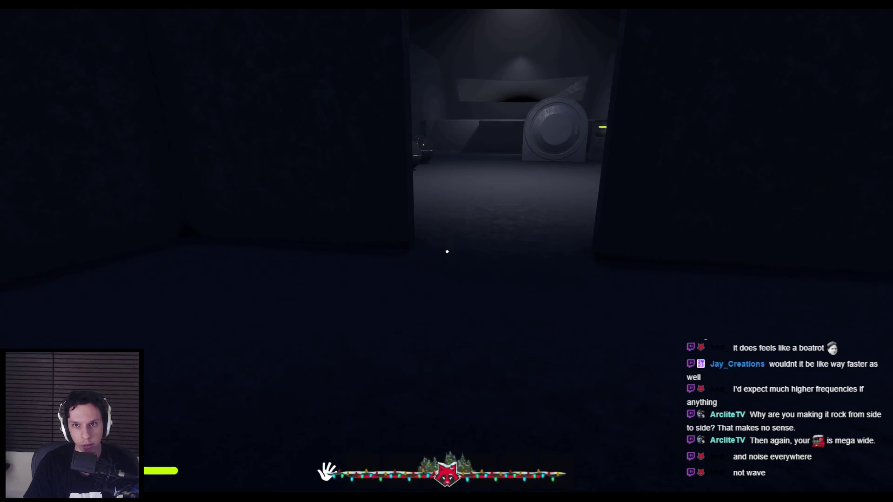
key("Escape")
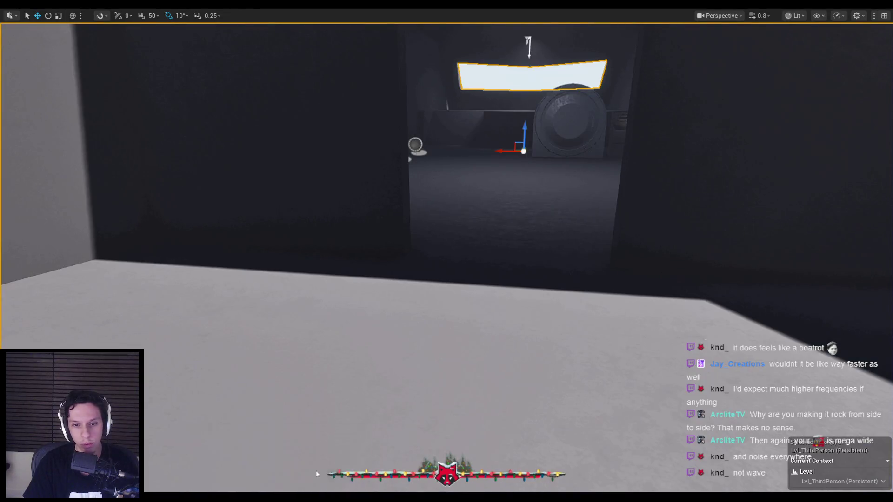
key("alt+Tab")
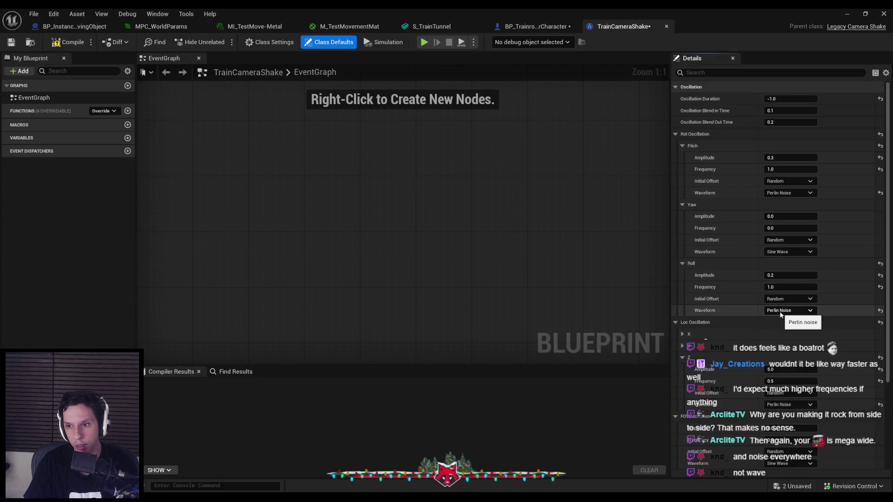
Set the Z location oscillation amplitude to 2.0
scroll(780, 314, "down", 2)
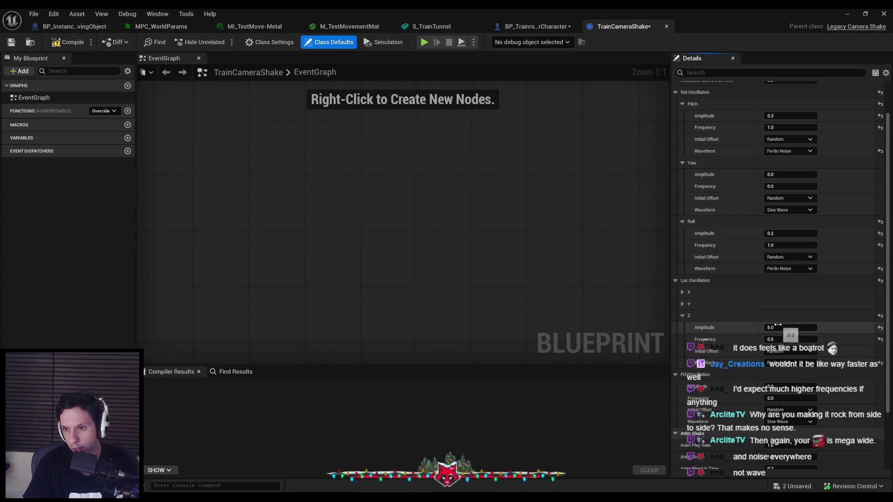
type("25")
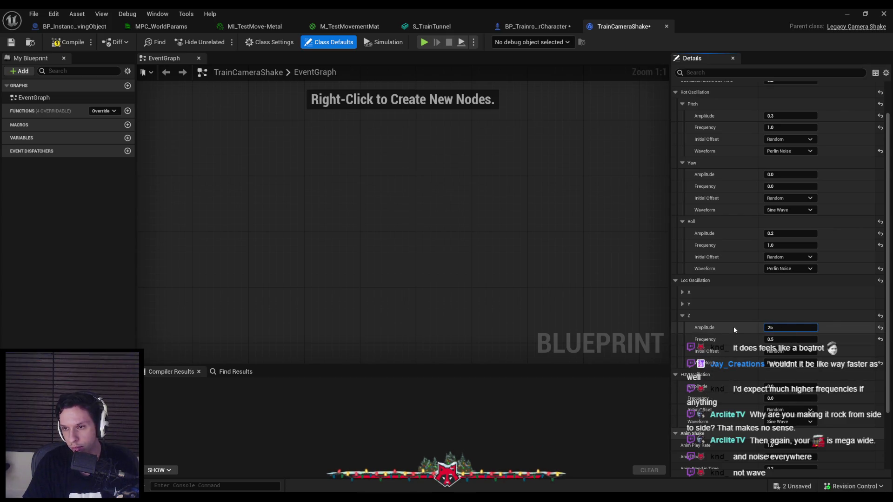
key("BackSpace")
key("BackSpace")
type("2")
key("Return")
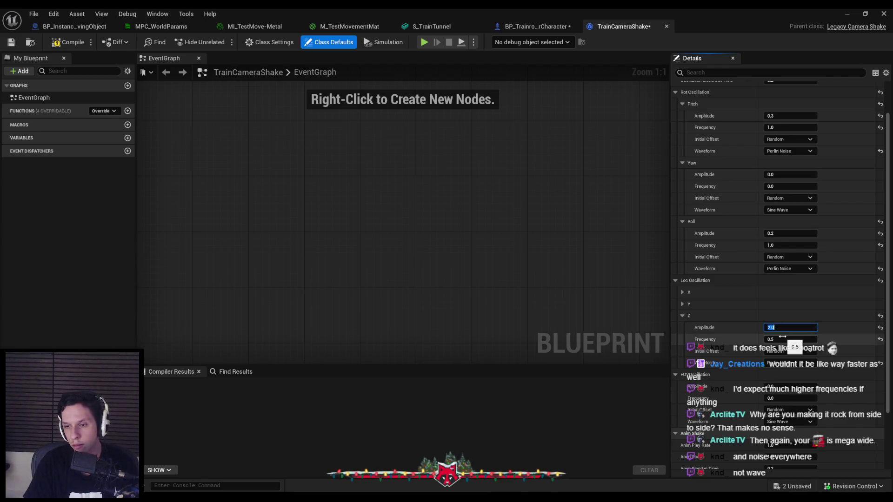
type("2")
left_click(782, 327)
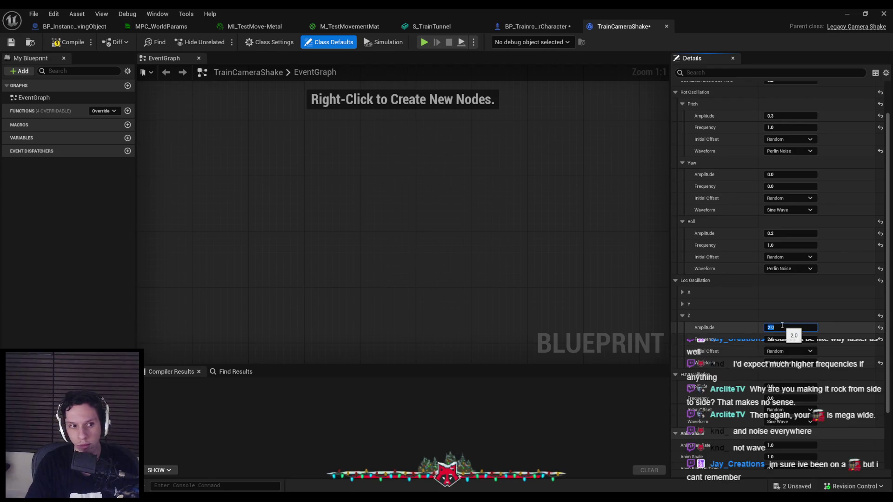
type("0.5")
key("Return")
Playtest the shake twice, then bring the TrainCameraShake Blueprint back
key("alt+p")
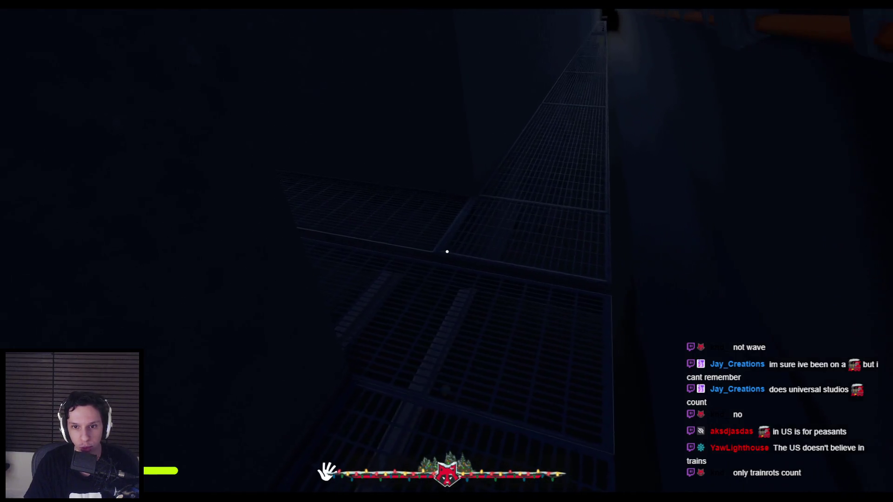
key("Escape")
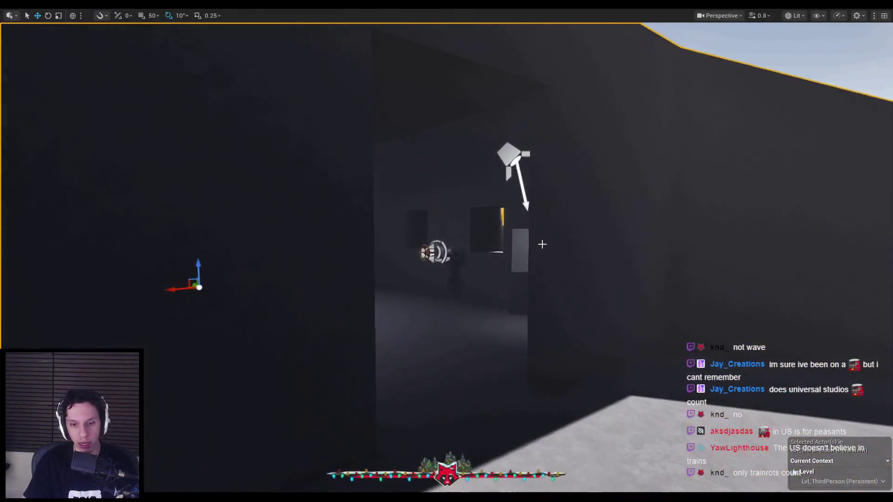
key("alt+p")
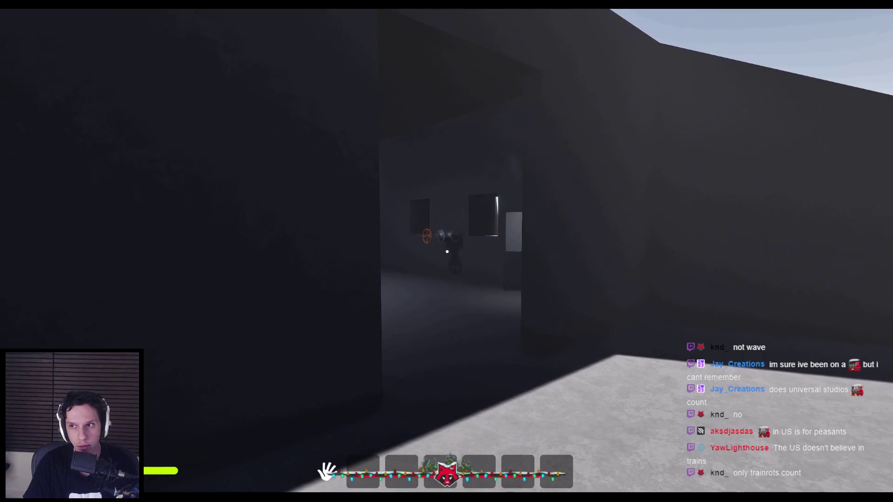
key("Escape")
left_click(288, 486)
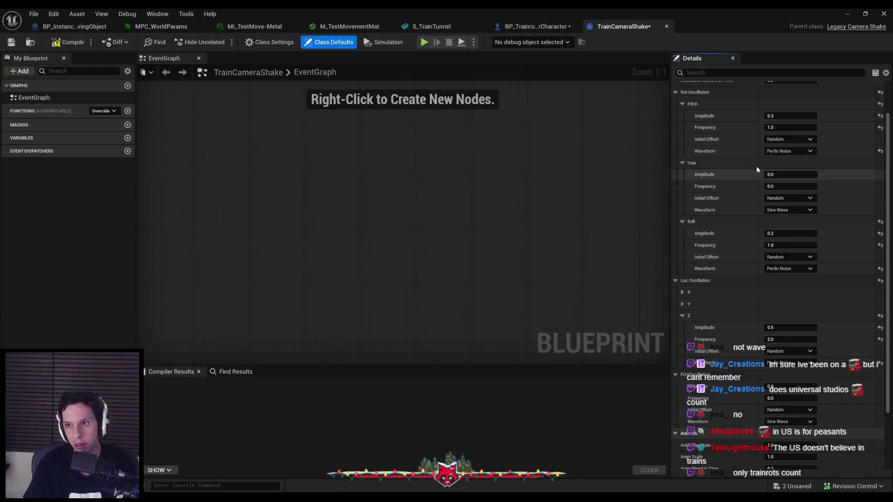
Raise an oscillation frequency and playtest the shake in the level
left_click_drag(772, 169, 790, 169)
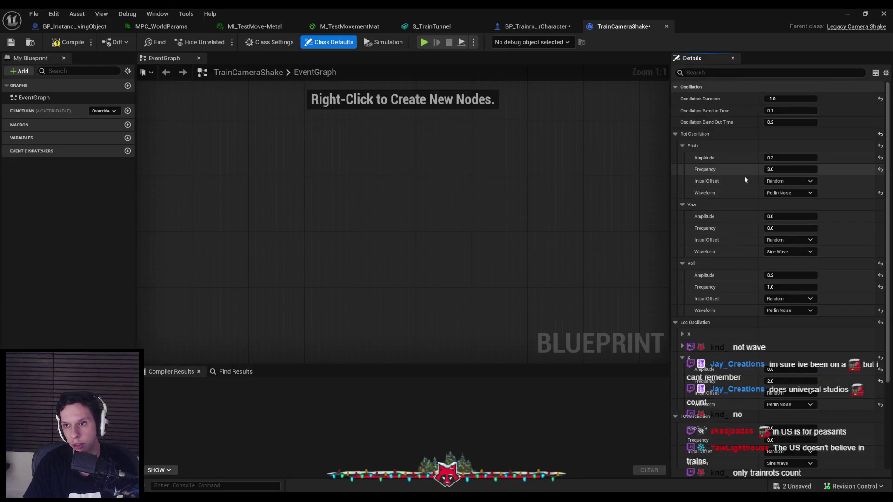
type("3")
key("Return")
left_click(847, 14)
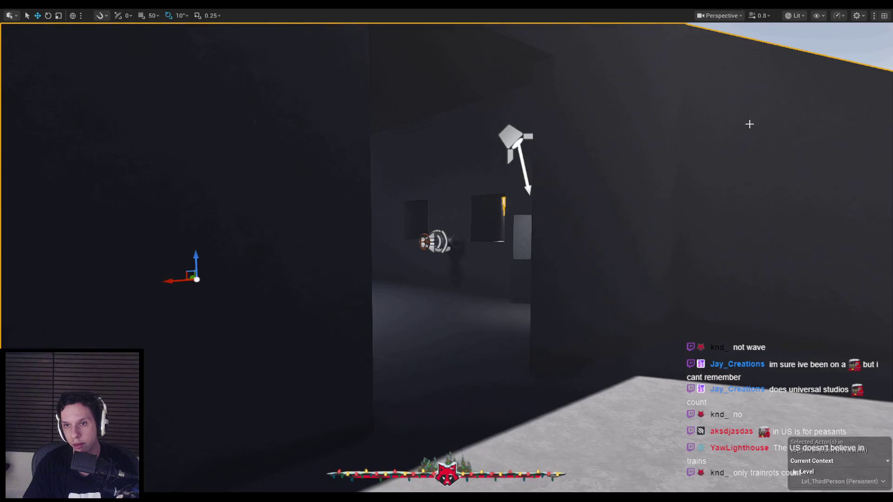
key("alt+p")
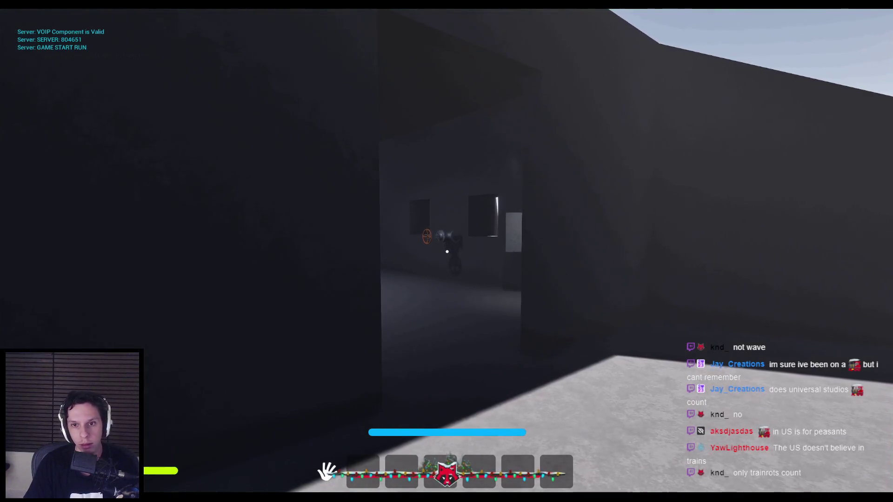
key("Escape")
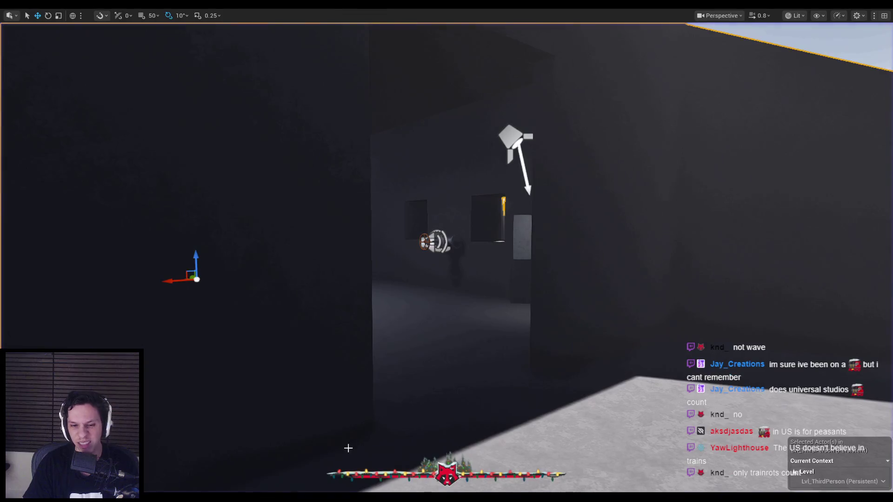
Undo that frequency change, set pitch frequency to 0.7, and save the Blueprint
mouse_move(294, 492)
left_click(316, 465)
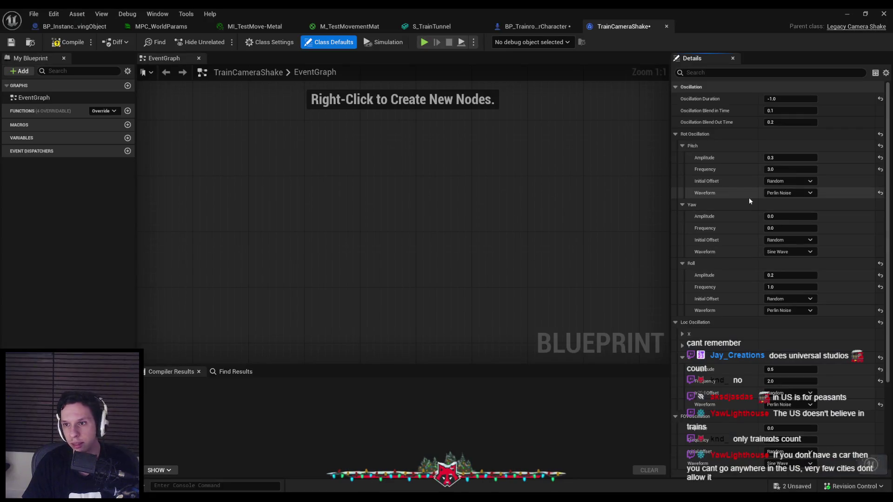
key("ctrl+z")
type("0.7")
type("0.5")
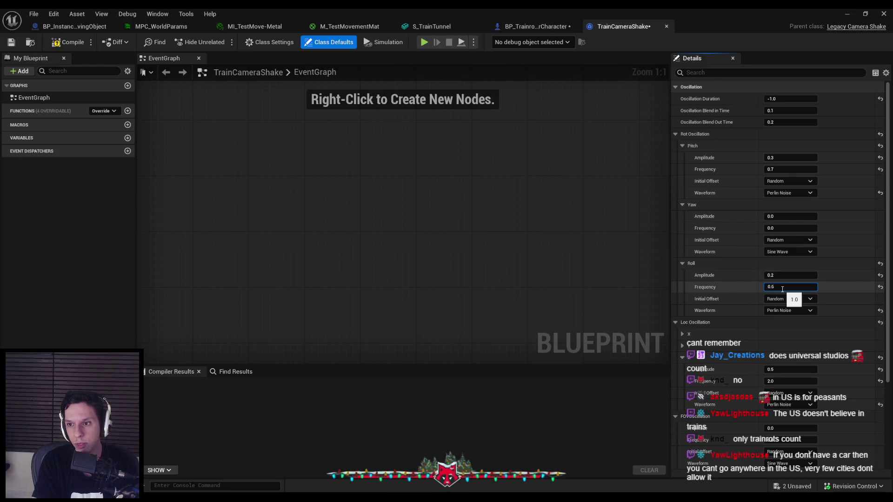
key("ctrl+s")
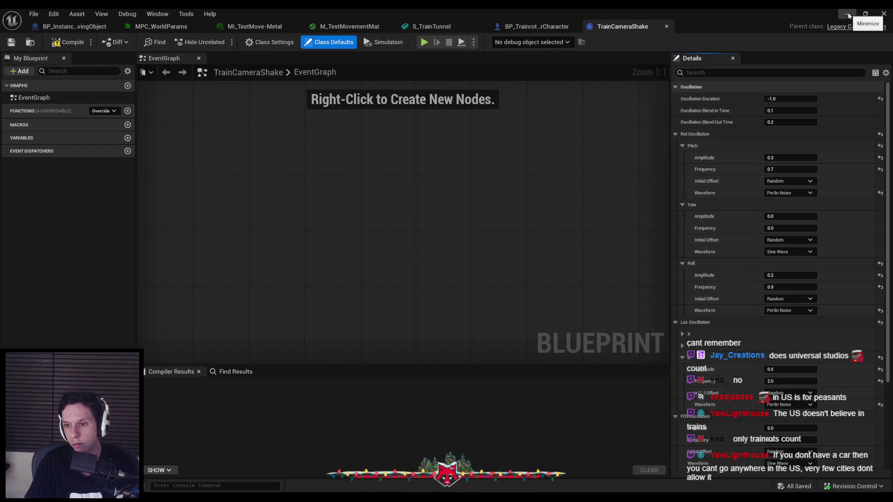
Try Z bob frequencies of 25 and then 3.0, playtesting each by walking forward
key("Return")
key("alt+p")
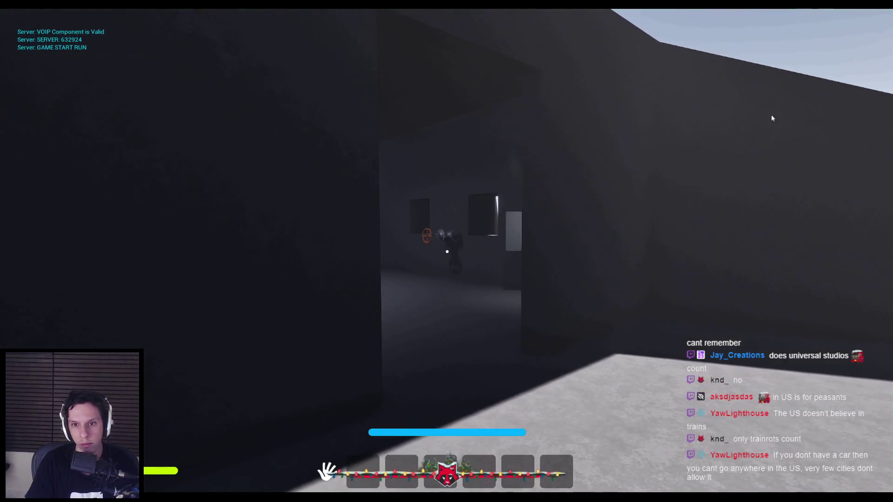
key("Escape")
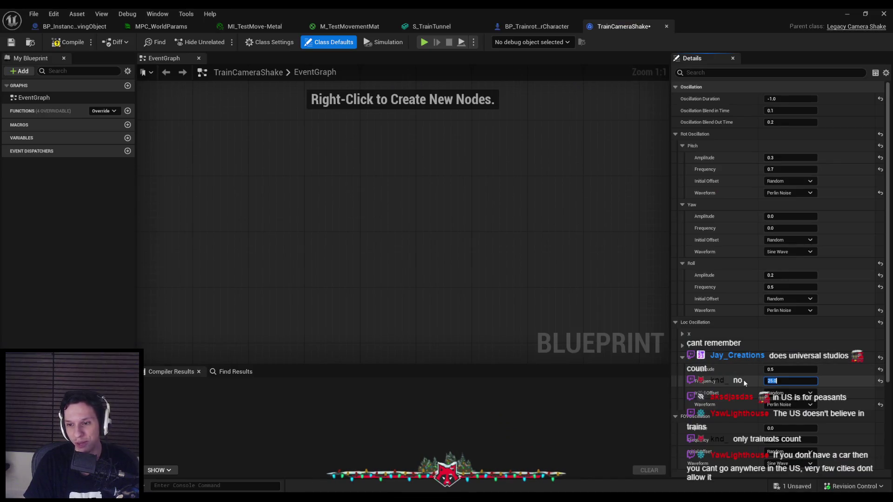
key("Return")
key("Return")
key("alt+p")
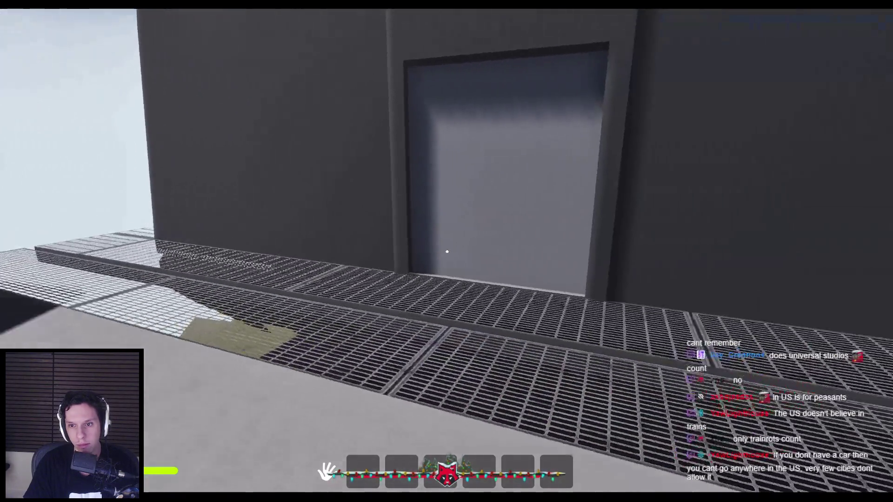
key("w")
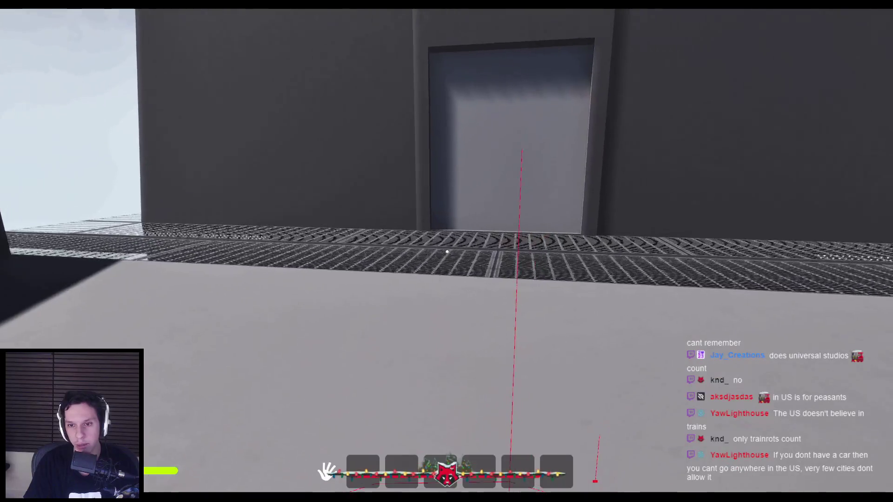
key("Escape")
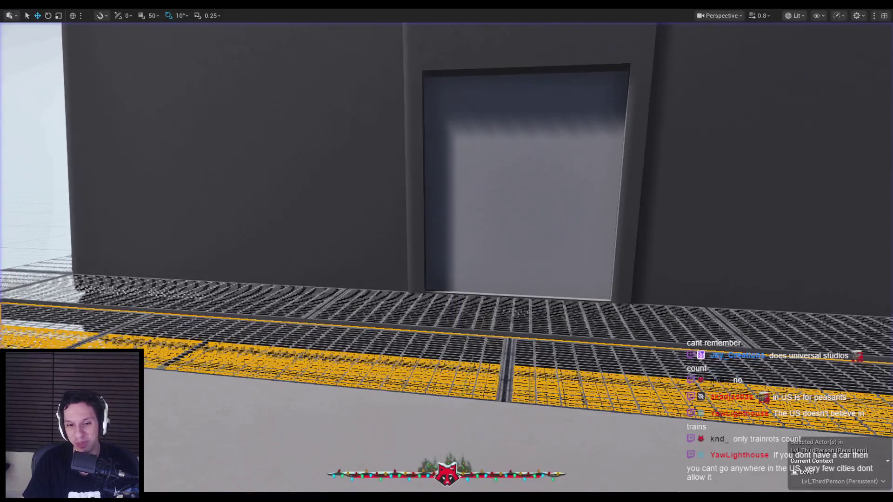
left_click(316, 473)
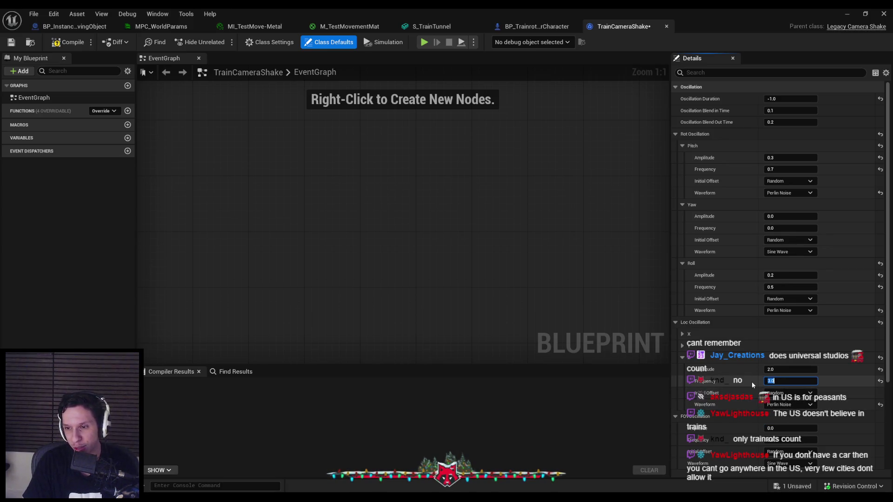
Set the Z bob frequency to 1.0 and playtest it
type("1")
left_click(782, 368)
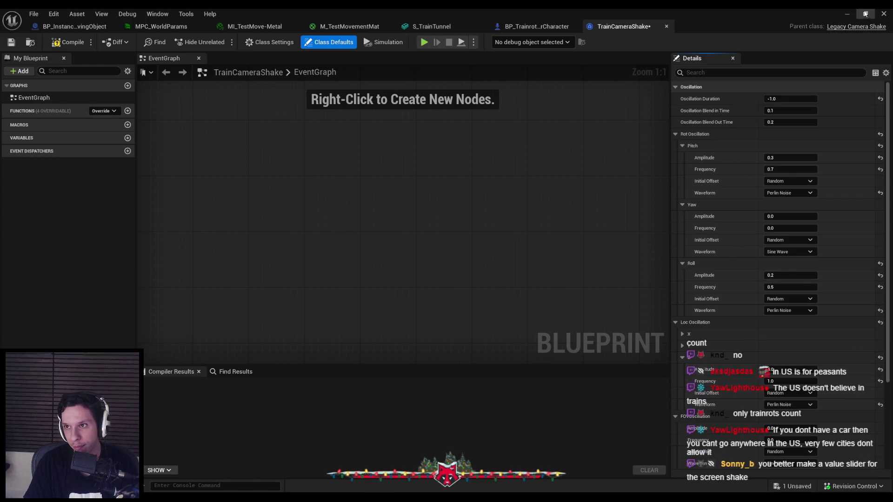
key("alt+Tab")
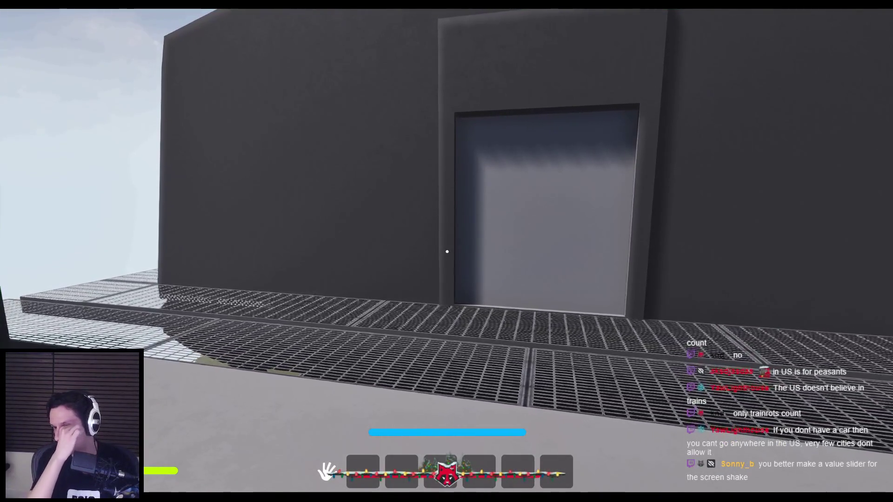
key("Escape")
left_click(317, 465)
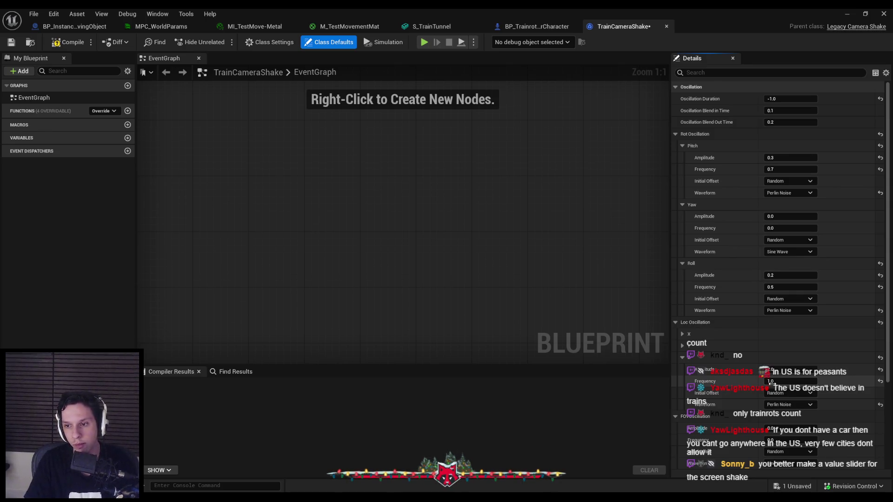
Playtest the softened pitch shake again and return to the camera shake Blueprint
key("alt+Tab")
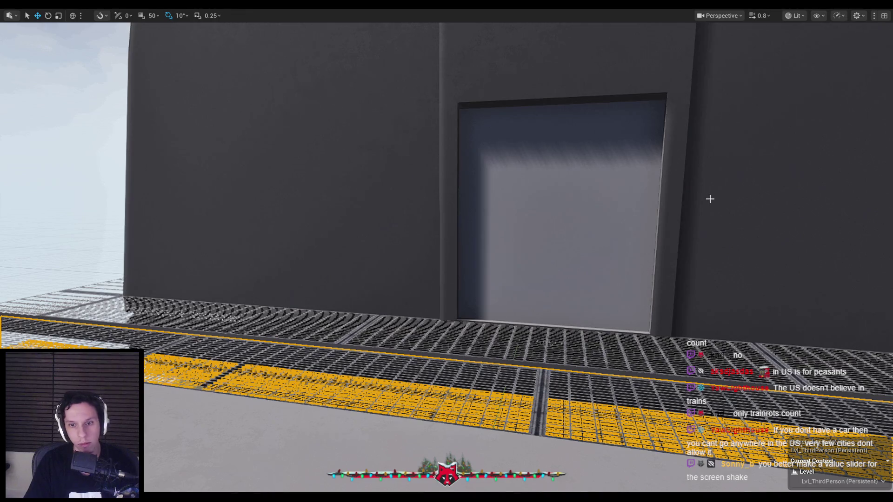
key("alt+p")
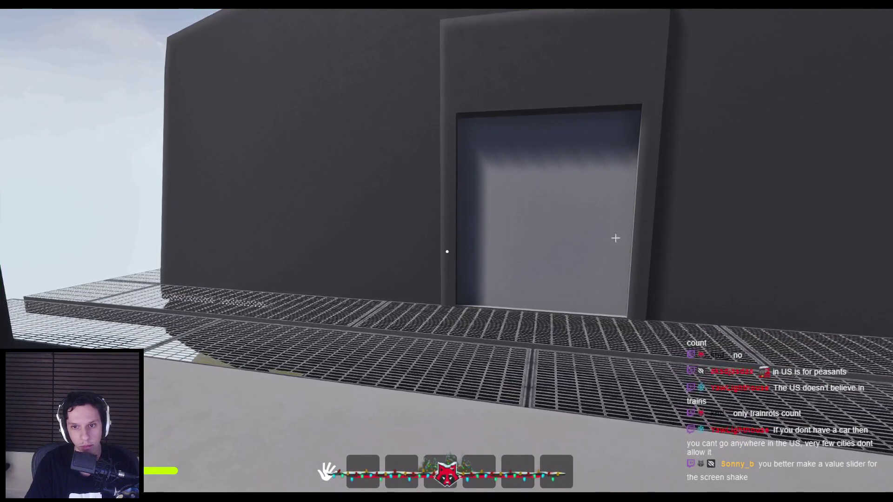
key("Escape")
key("alt+Tab")
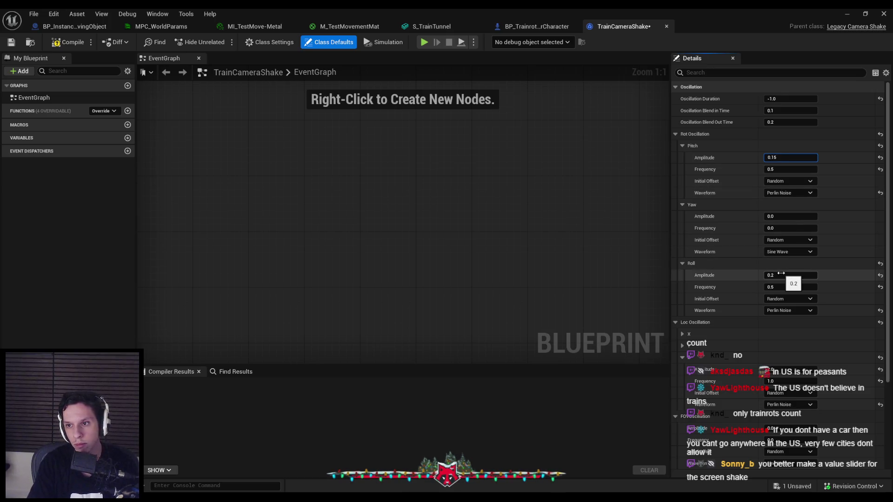
Set Roll Frequency to 0.3 and Z bob frequency to 0.5
left_click(789, 287)
type("0.3")
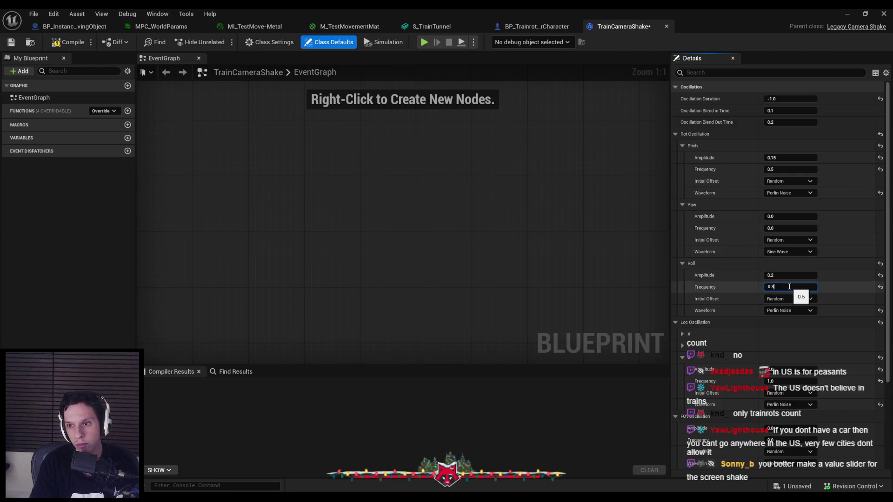
key("Return")
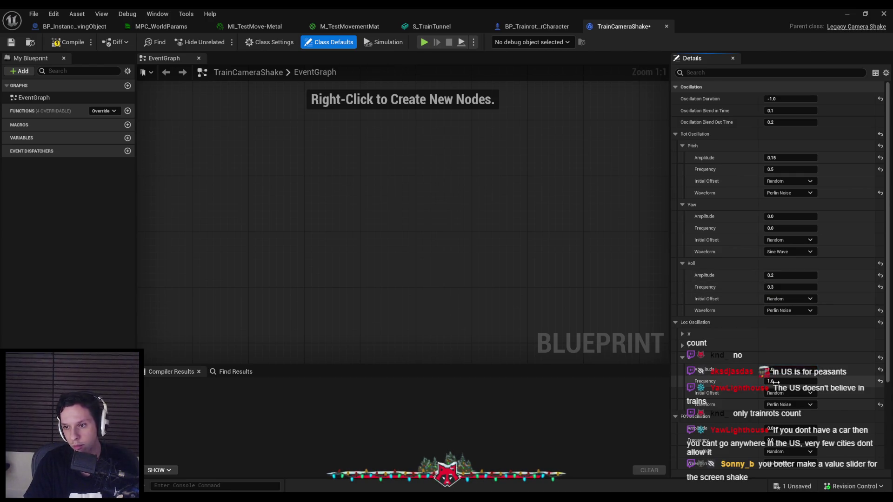
key("Return")
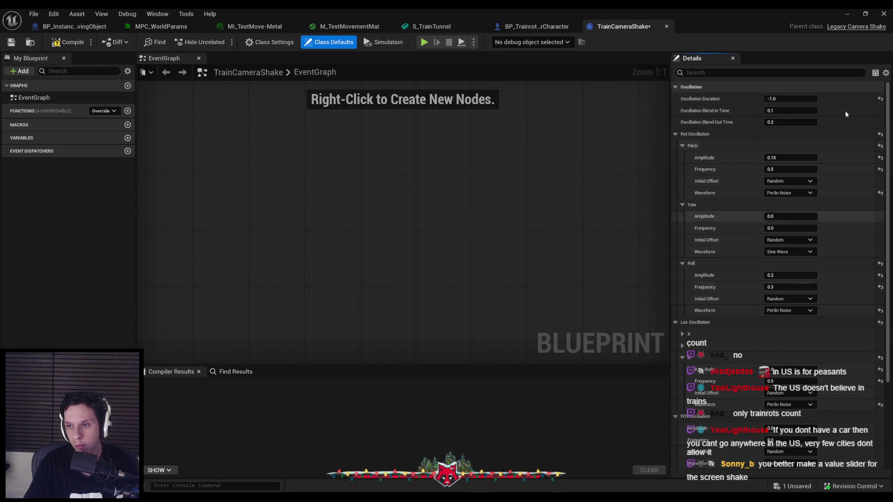
Playtest by walking to the grey door, opening it, and heading onto the catwalk
key("alt+Tab")
key("alt+p")
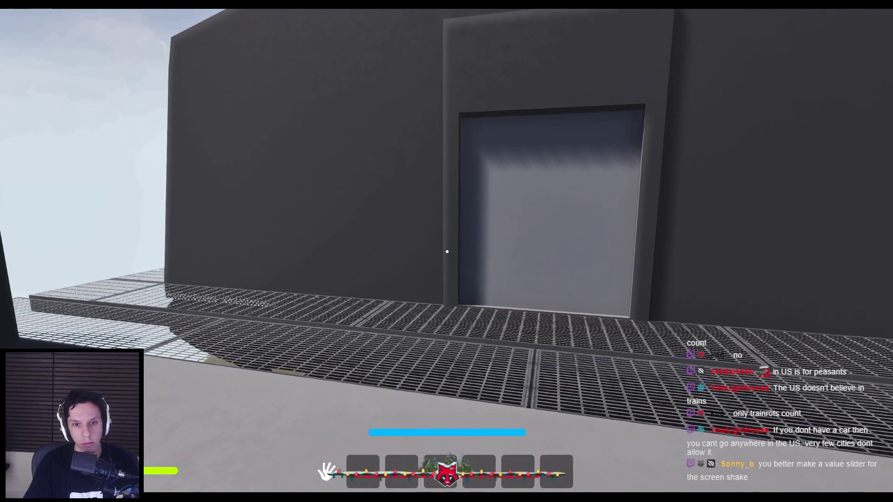
key("w")
left_click(447, 251)
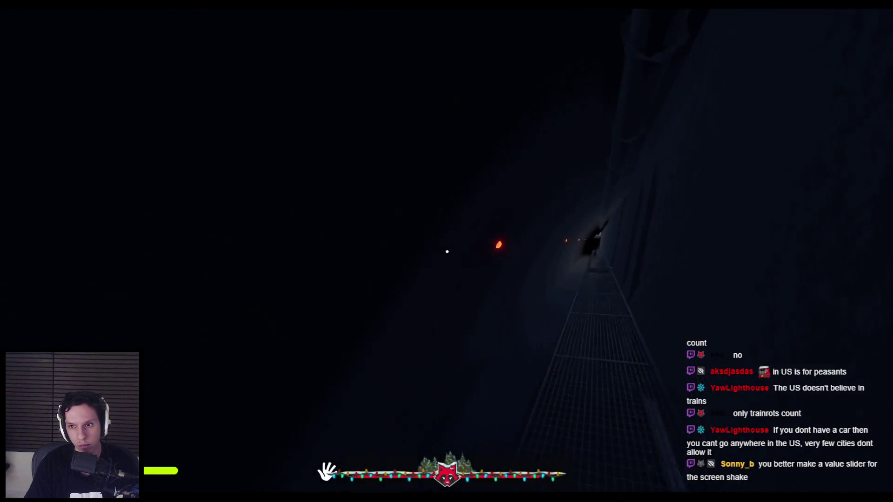
key("shift")
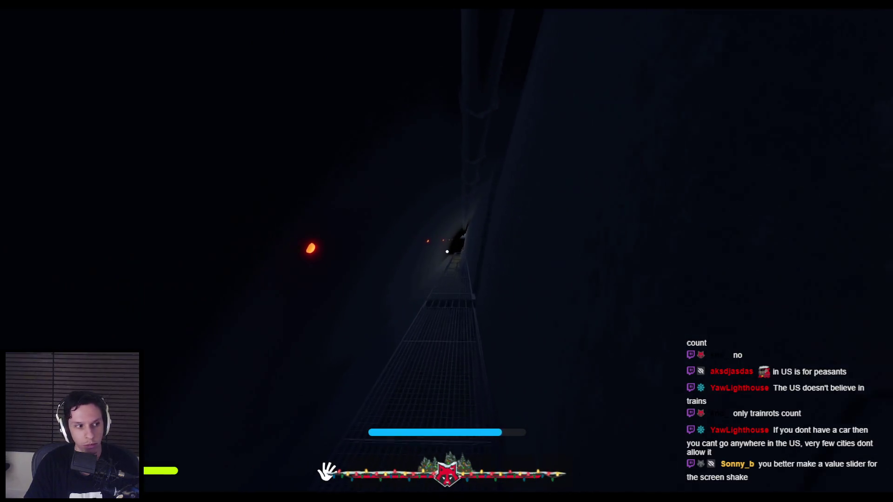
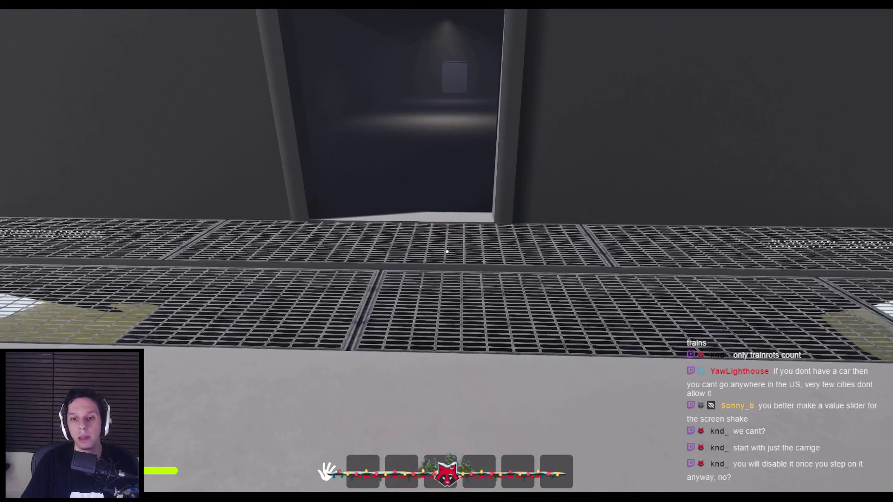
Walk the character back and forth between the dark doorway and the grating walkway
key("w")
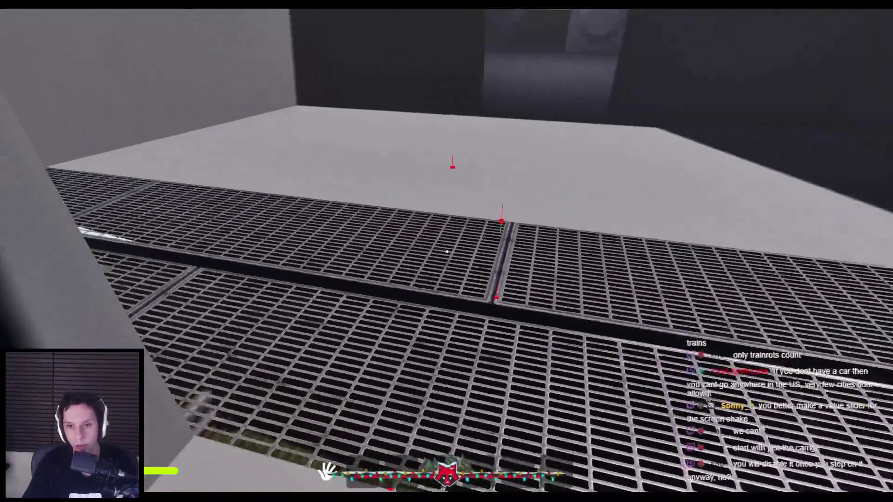
key("s")
key("w")
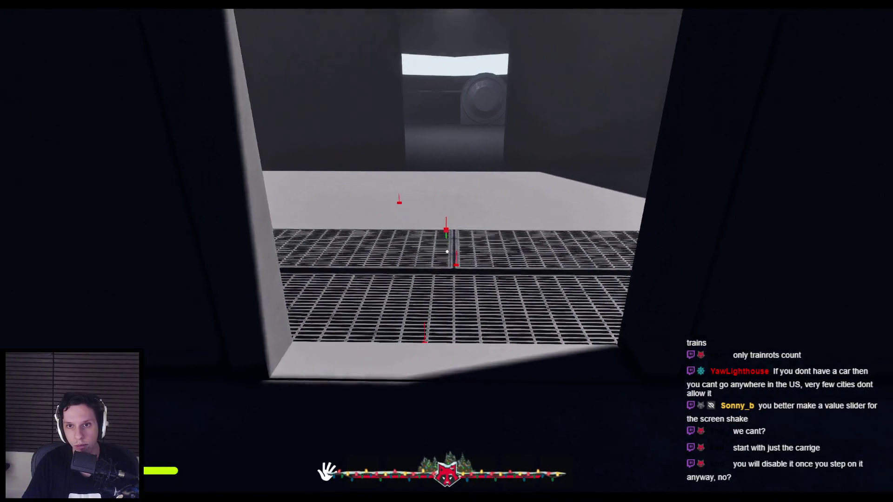
key("w")
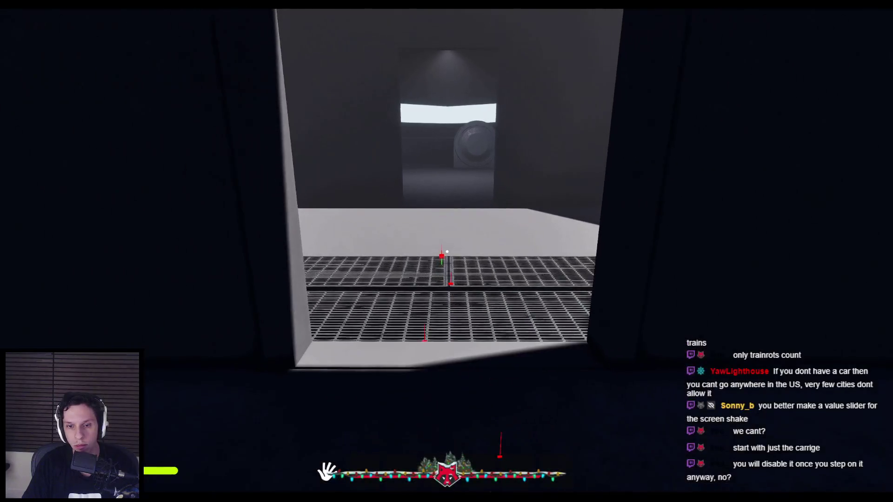
key("s")
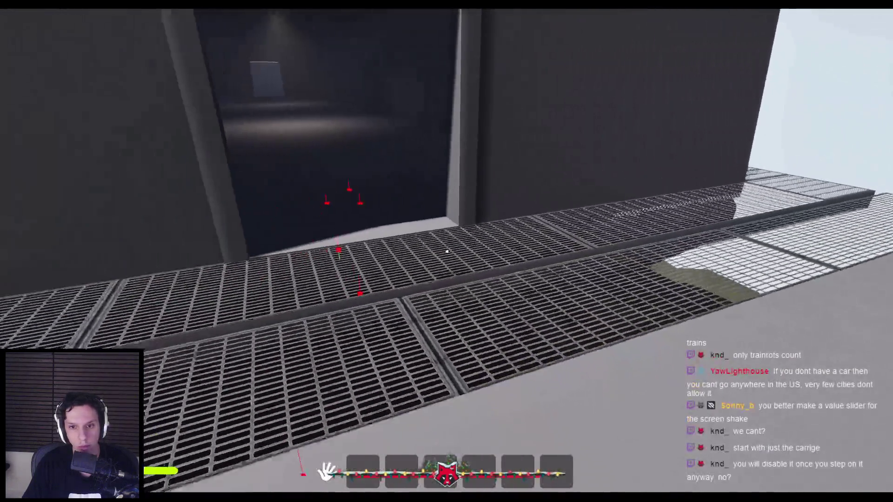
key("s")
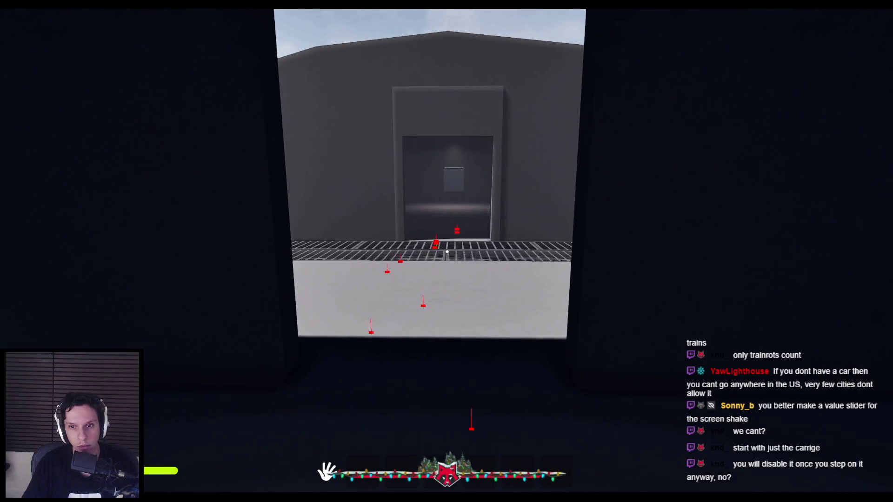
key("w")
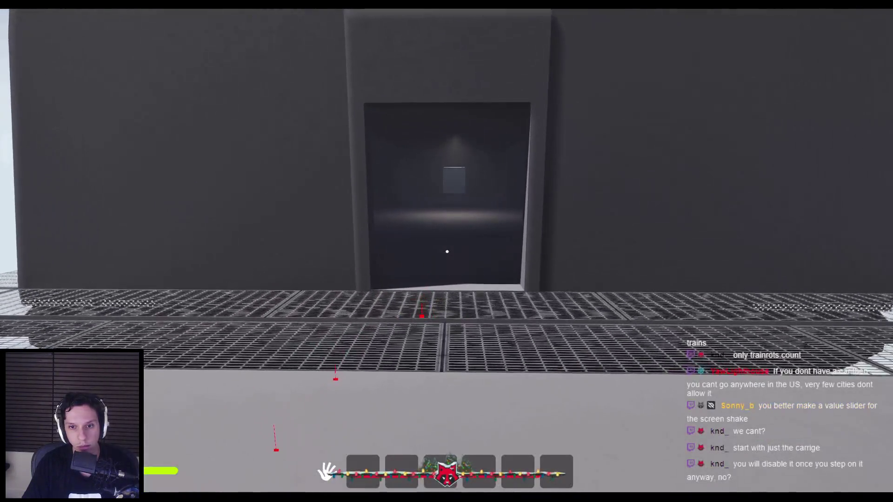
key("w")
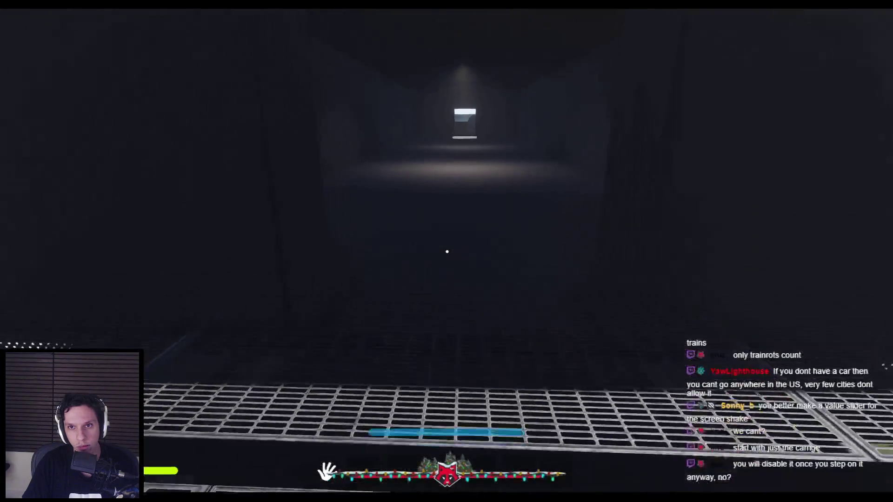
Walk down the corridor through the lit doorway onto the gratings, then back away
key("w")
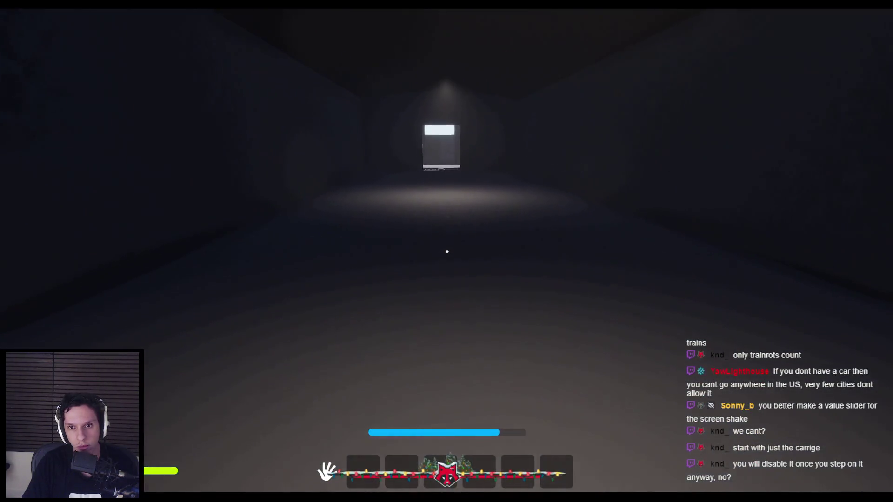
key("w")
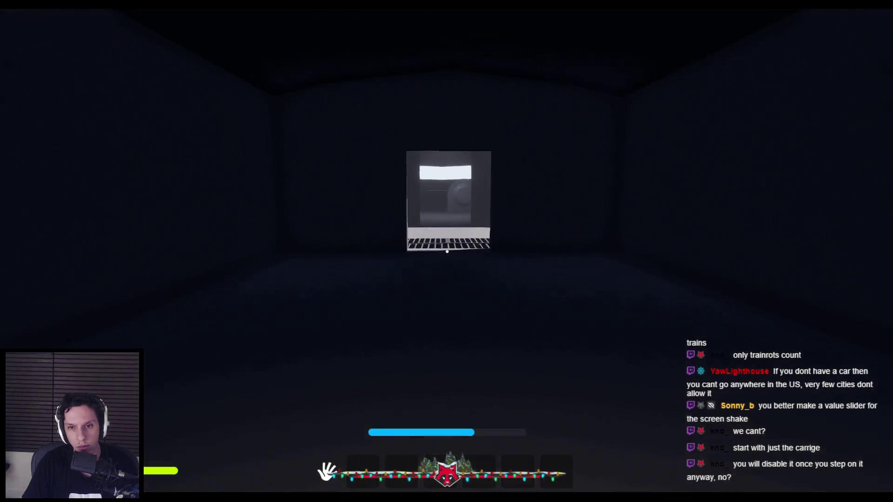
key("w")
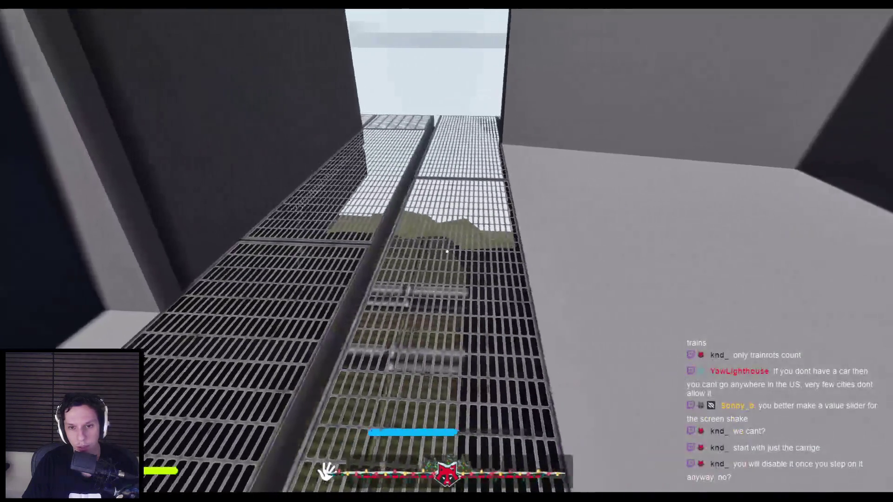
key("s")
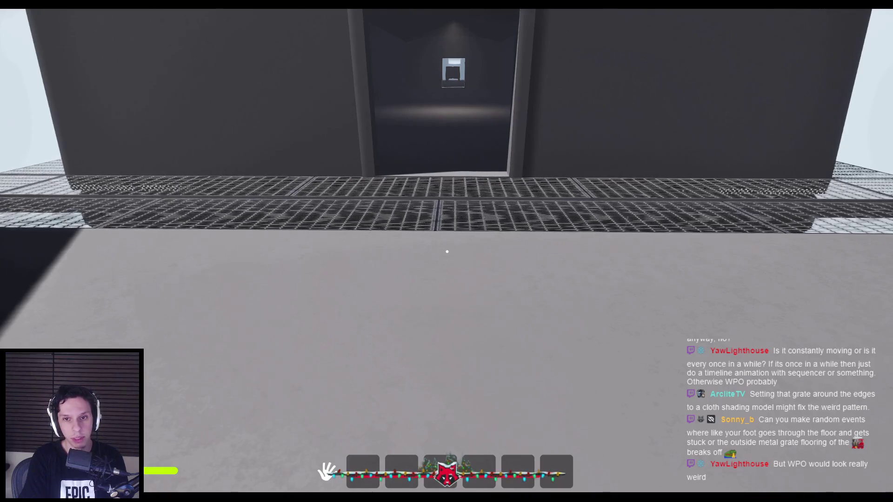
End the play session, restore the full editor layout and save the level
key("Escape")
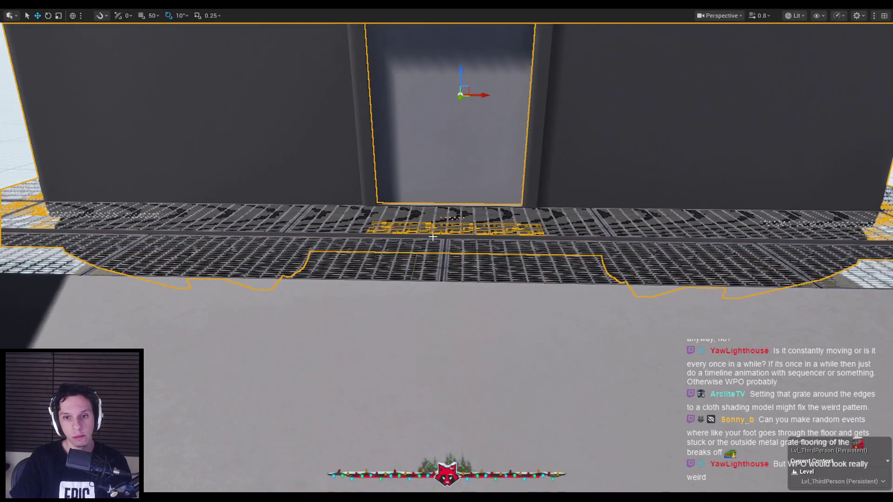
scroll(454, 216, "up", 5)
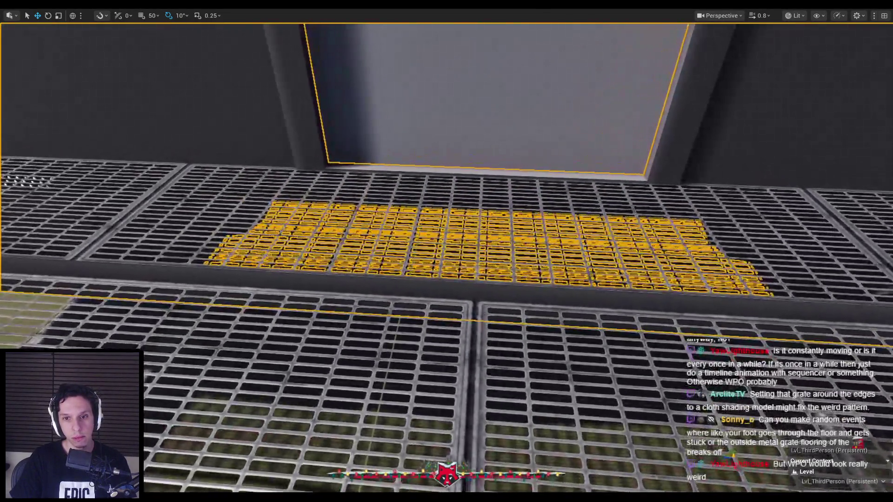
scroll(465, 211, "down", 5)
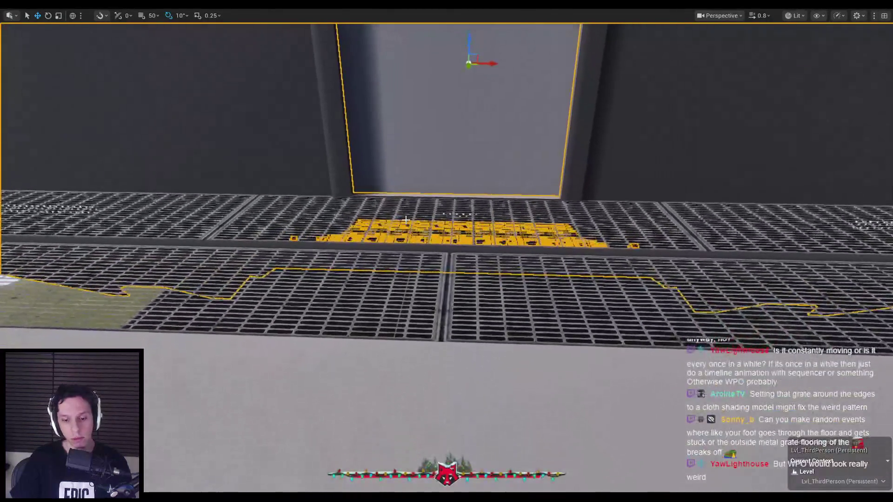
key("F11")
left_click(495, 428)
key("ctrl+s")
Search all content for grate assets and open the M_GrateTrimsheet material
scroll(465, 400, "up", 1)
double_click(435, 382)
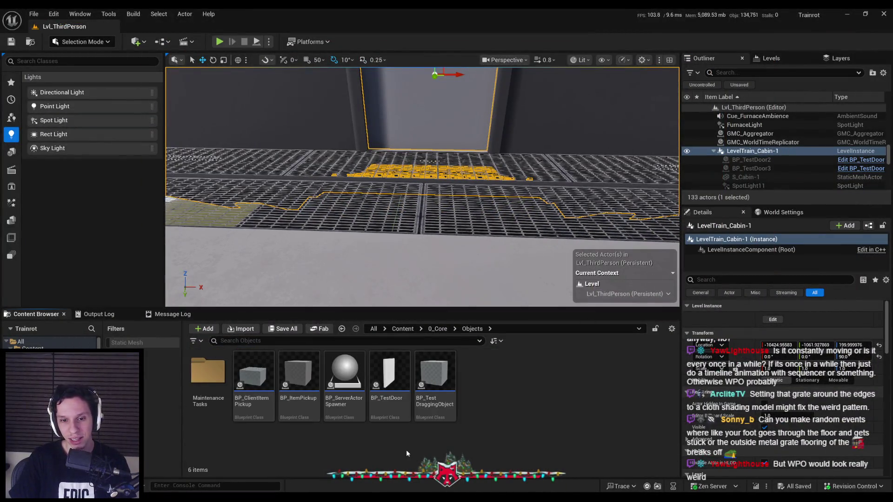
key("alt+Left")
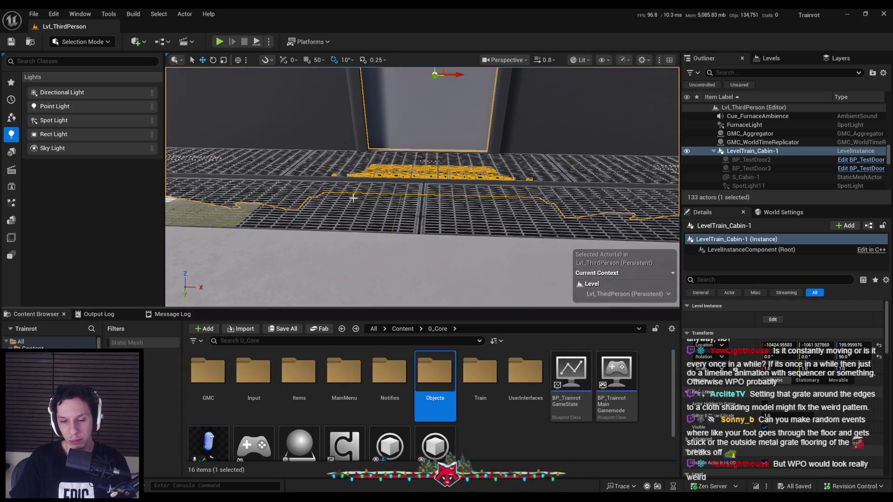
left_click(436, 380, "ctrl")
left_click(353, 341)
type("g")
left_click(417, 329)
left_click(206, 374)
double_click(206, 374)
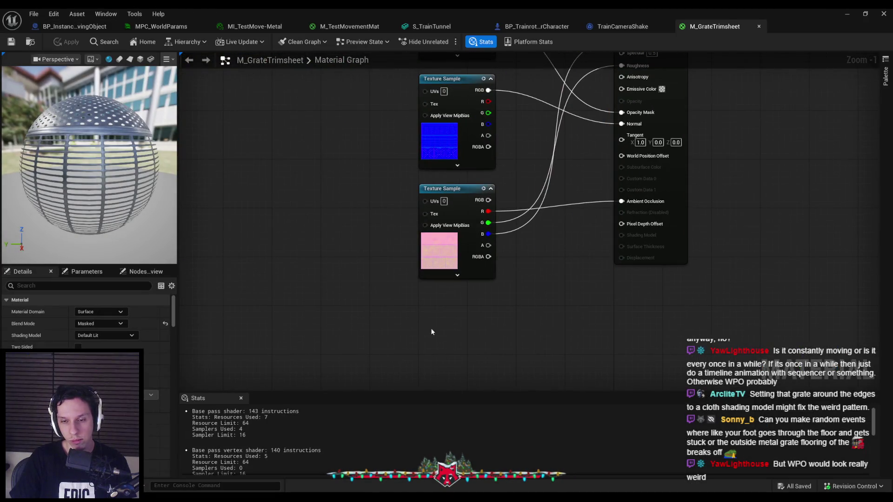
Add a Sine node to the graph with a Time node feeding its input
right_click(378, 345)
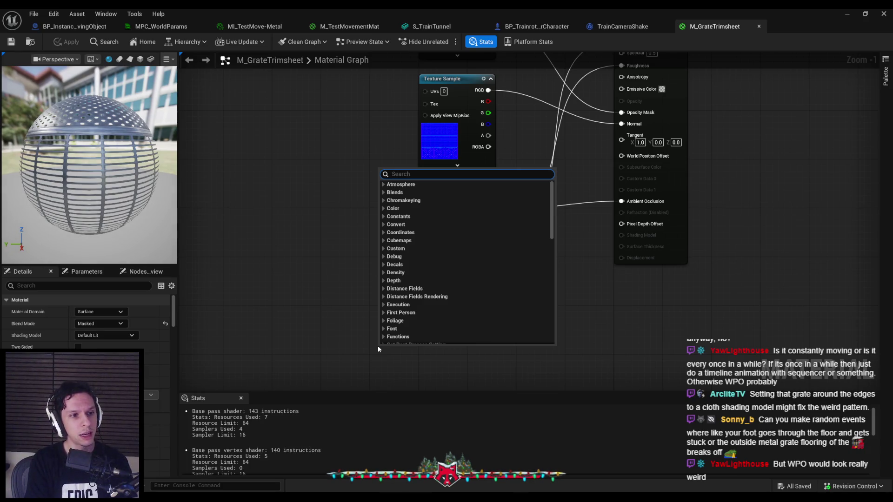
type("sine")
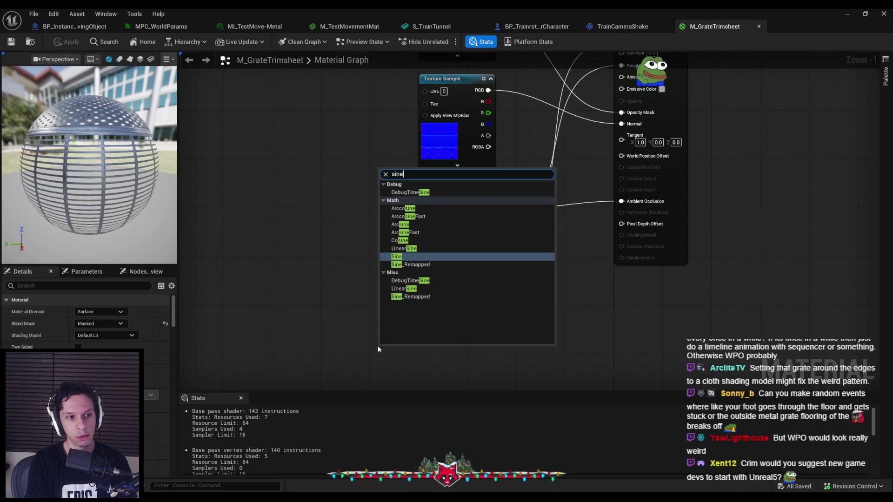
key("Return")
left_click_drag(382, 359, 344, 357)
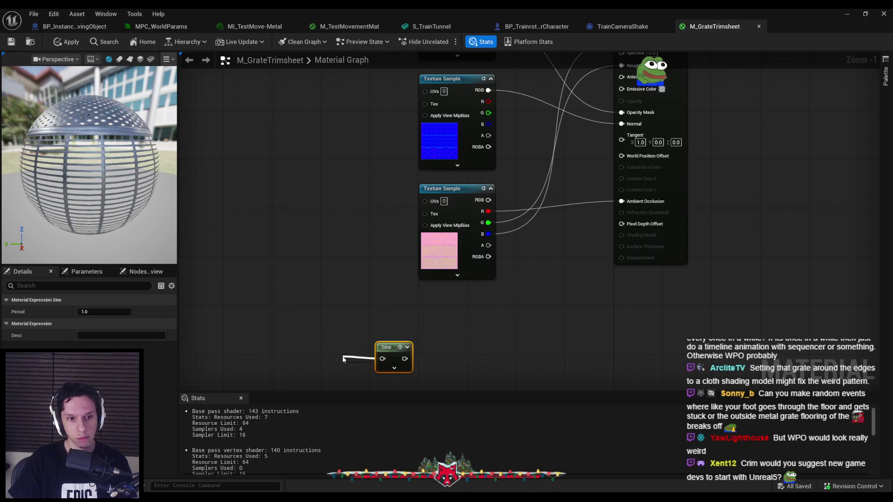
type("time")
left_click(384, 204)
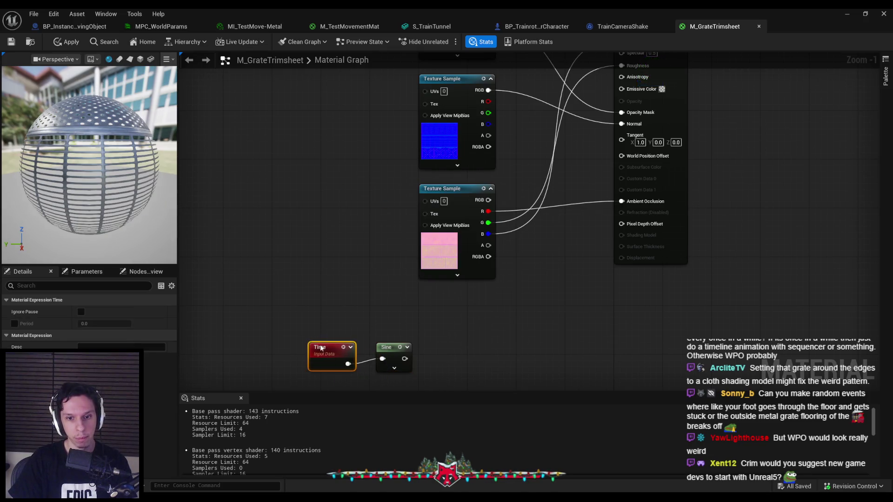
Preview the Sine output on the sphere and set its Period to 1
left_click(386, 354)
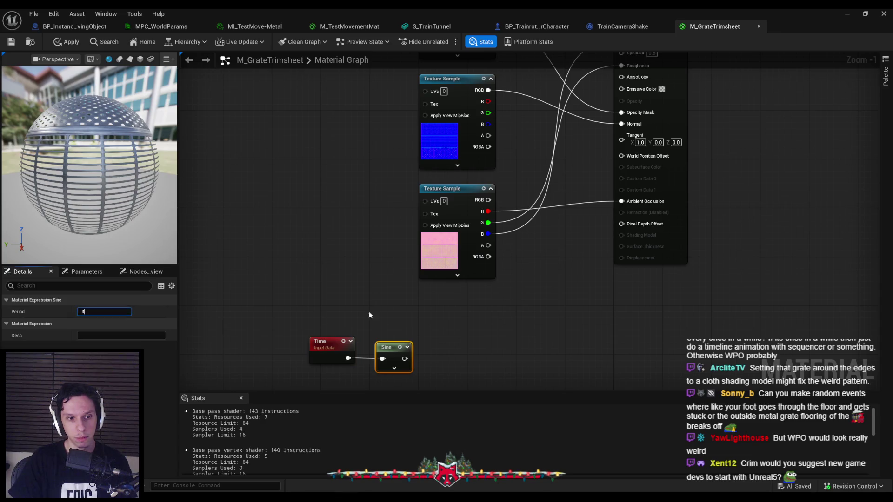
right_click(411, 324)
left_click(451, 133)
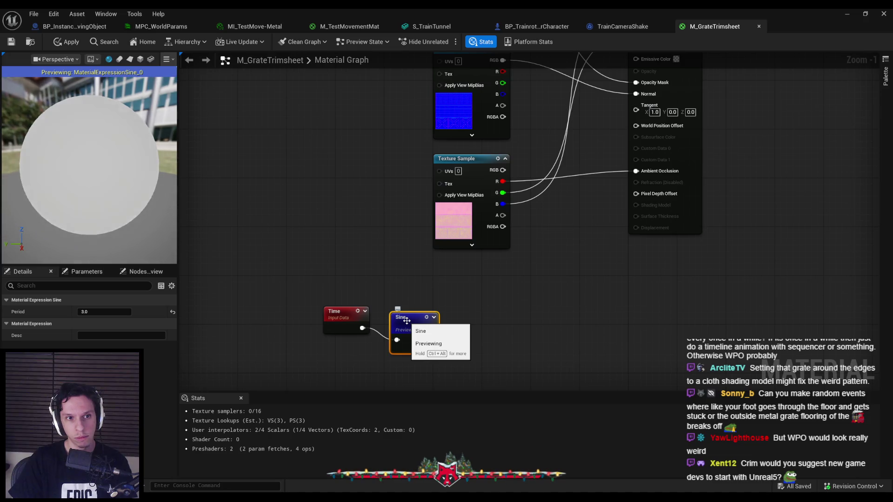
double_click(105, 312)
type("1")
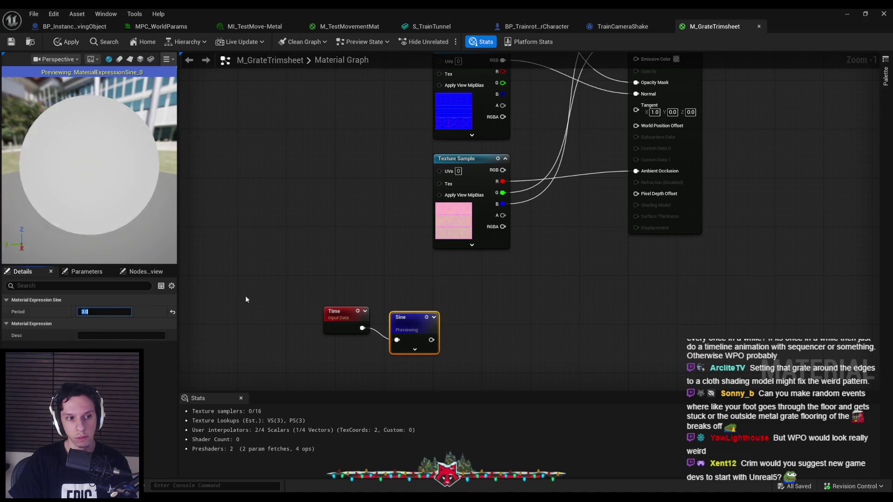
key("Return")
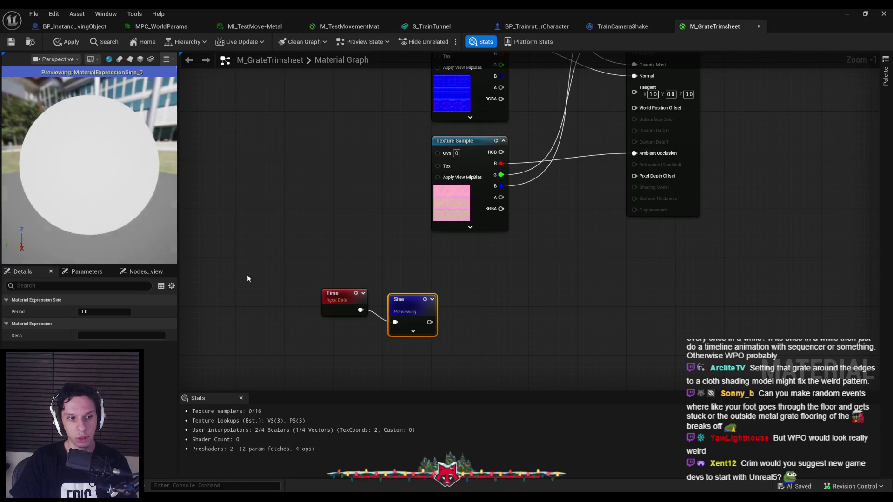
Stop previewing the Sine node and move it slightly lower
left_click_drag(325, 253, 427, 340)
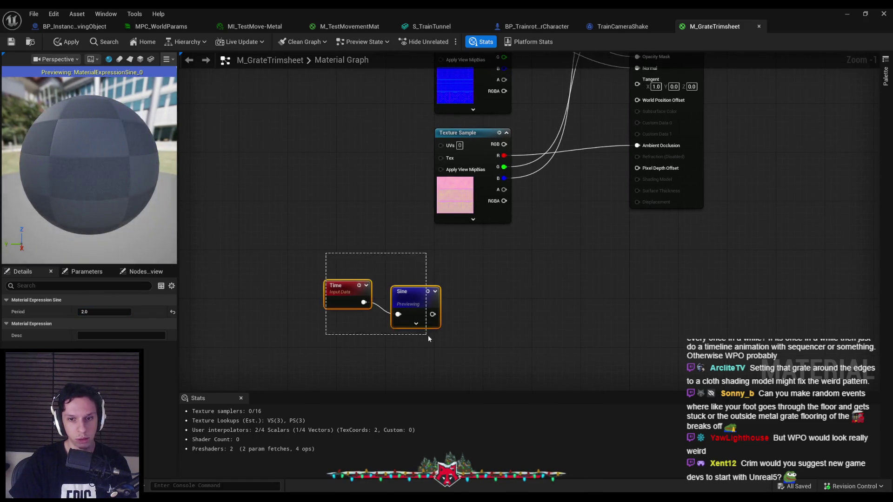
right_click(417, 292)
left_click(412, 295)
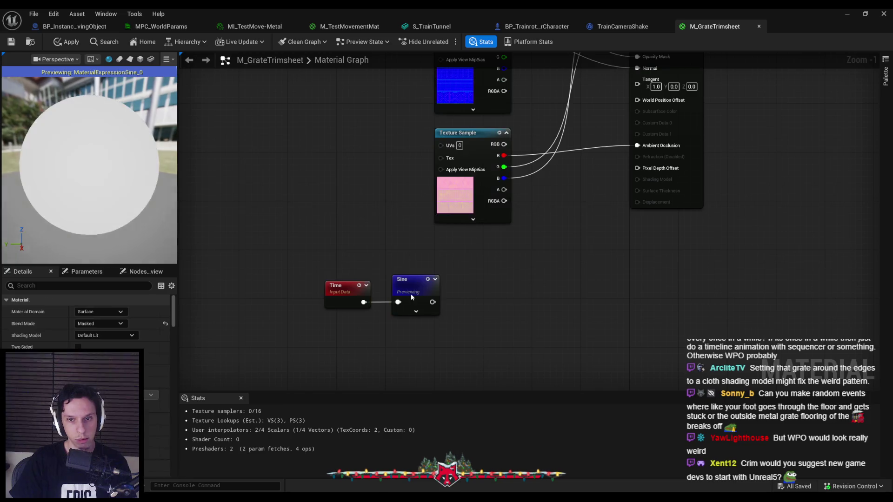
right_click(412, 300)
left_click(445, 111)
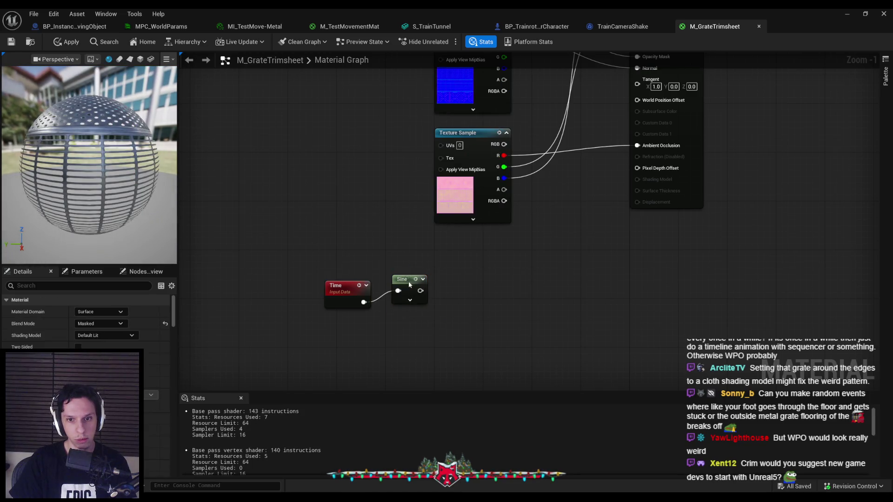
left_click_drag(409, 285, 408, 292)
left_click(450, 321)
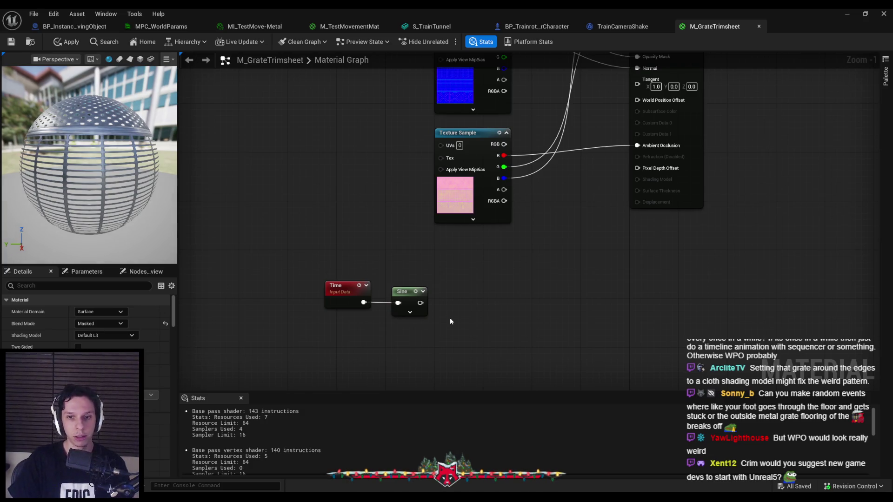
Add an Add node after the Sine output and a new Texture Sample node
left_click_drag(420, 303, 436, 304)
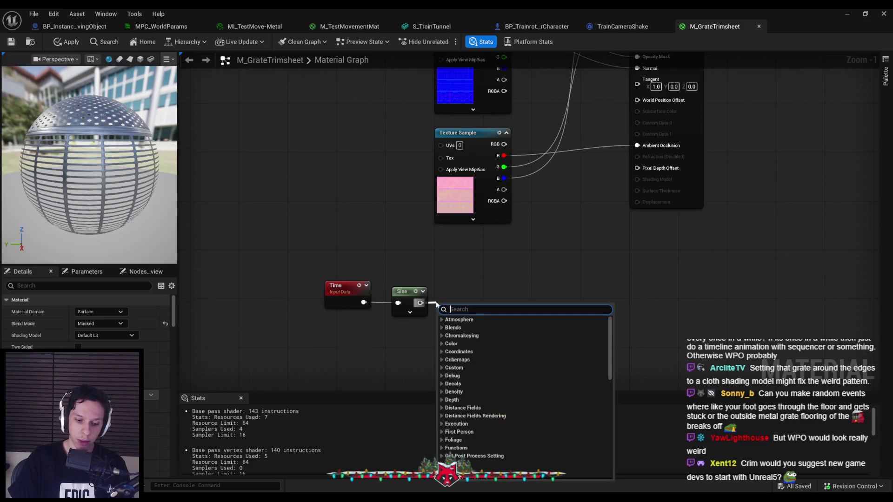
type("add")
key("Return")
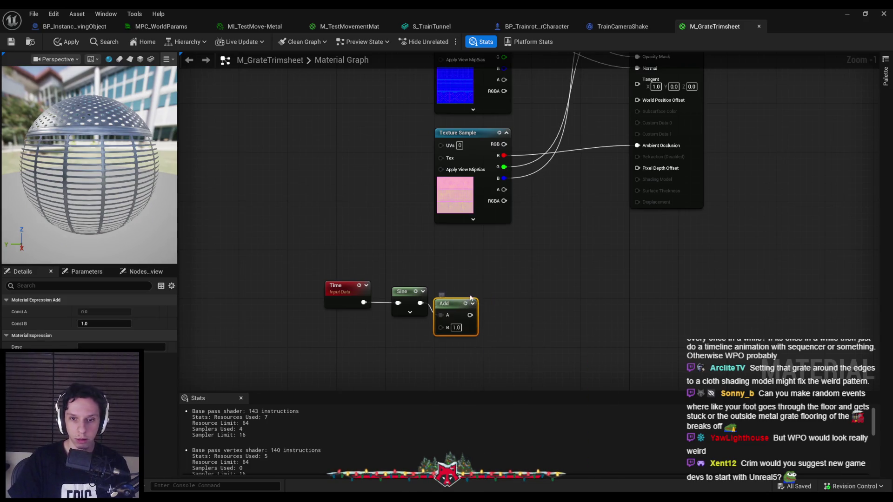
right_click(382, 335)
type("texture sample")
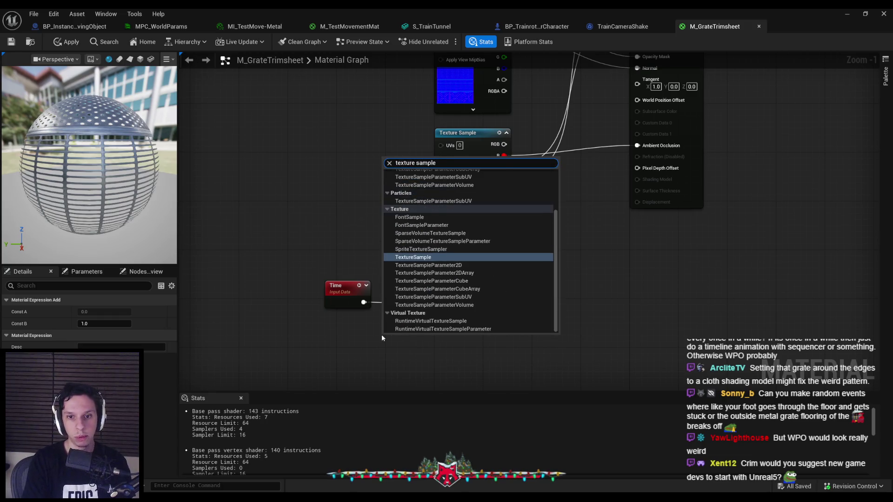
key("Return")
Add a Panner feeding the Texture Sample's UVs and arrange both nodes to the left
mouse_move(381, 334)
left_mouse_down()
mouse_move(425, 280)
mouse_move(317, 291)
mouse_move(339, 298)
left_mouse_up()
type("panner")
key("Return")
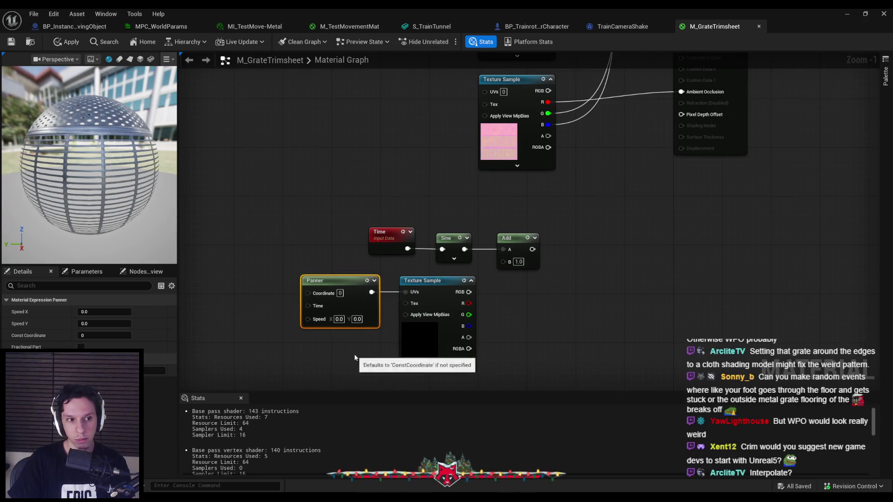
left_click(368, 331)
left_click(415, 317)
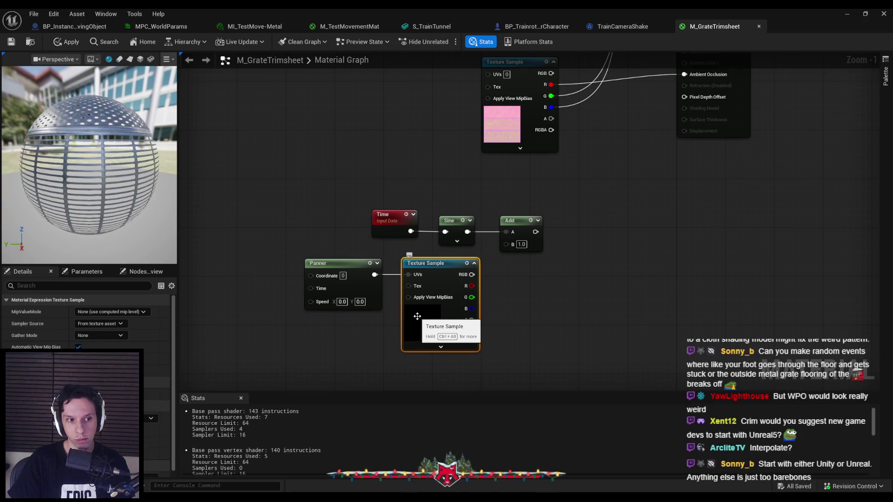
left_click_drag(434, 328, 437, 321)
left_click(450, 320)
Assign a noise texture to the Texture Sample
left_click(450, 321)
left_click(140, 418)
type("noise")
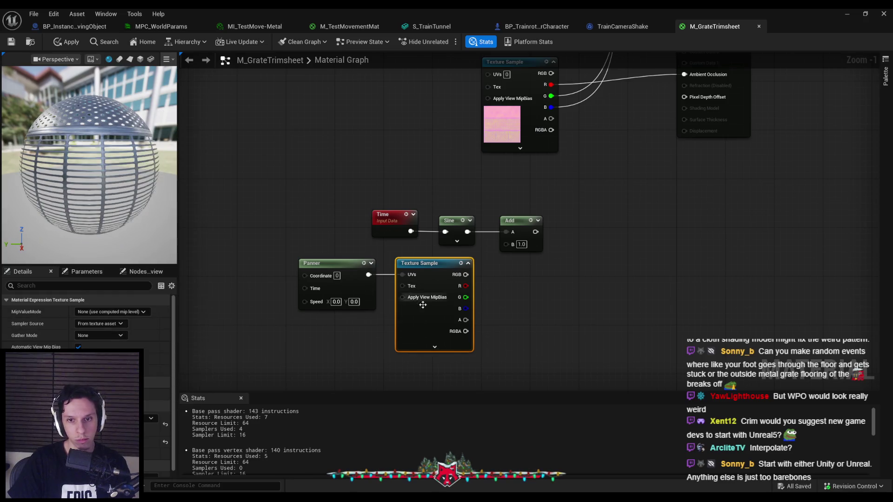
right_click(436, 314)
left_click(344, 326)
Preview the Texture Sample while setting the Panner's X speed to 0.1
double_click(335, 302)
type("1")
key("Return")
right_click(431, 316)
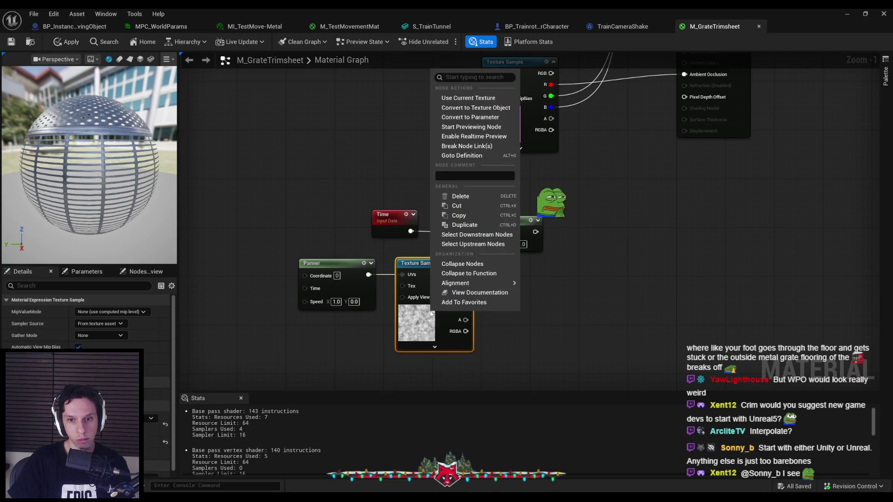
left_click(471, 127)
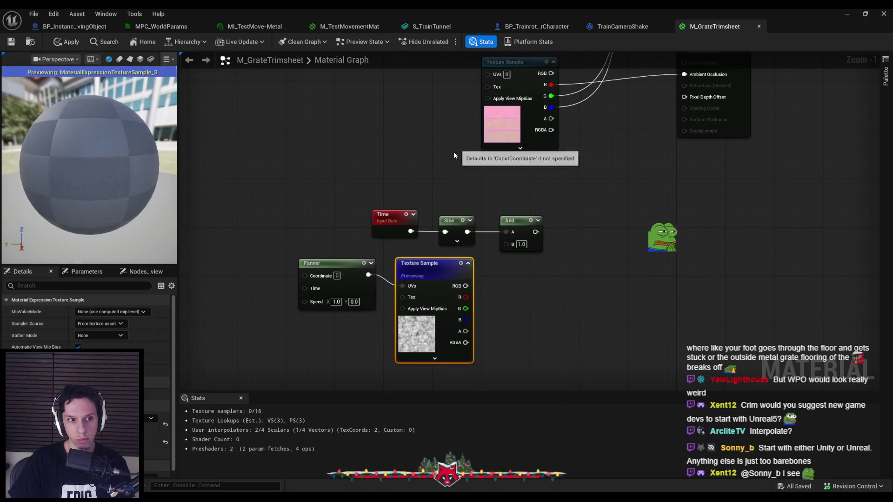
left_click(335, 302)
type("0.1")
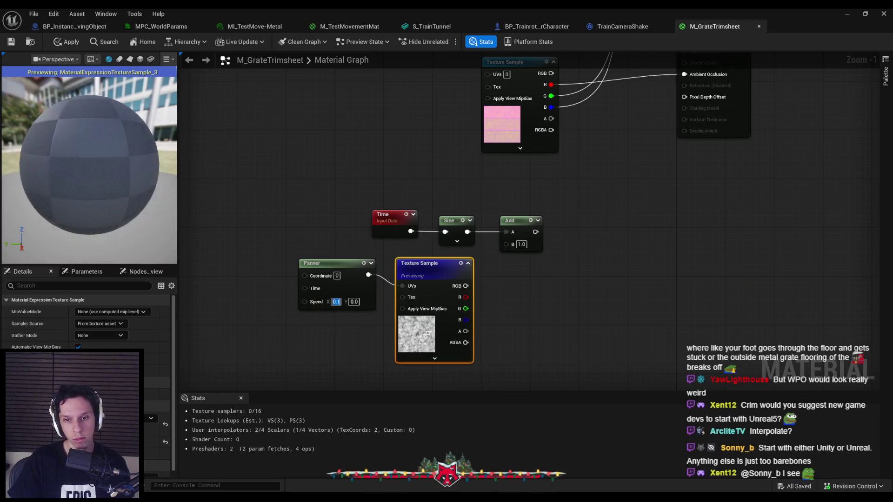
right_click(425, 326)
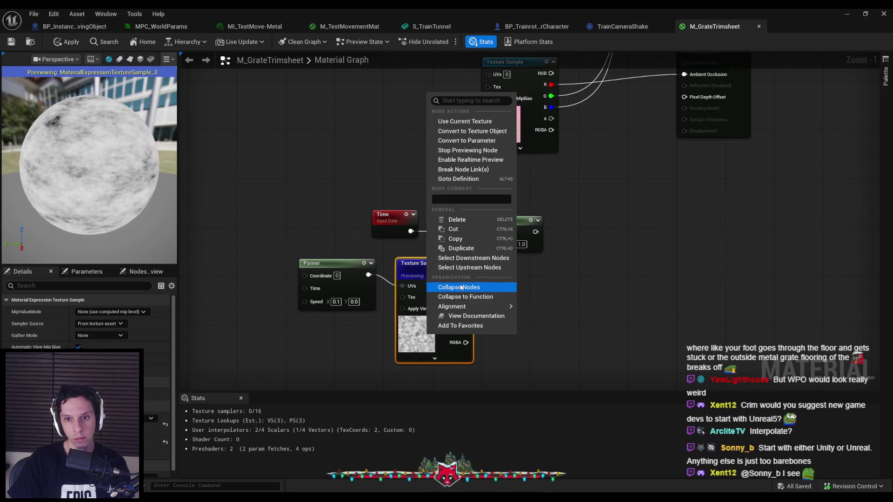
left_click(468, 151)
Wire the texture's RGB into Add's B input, preview Add, and shift the texture nodes left
left_click_drag(465, 275, 506, 249)
right_click(519, 249)
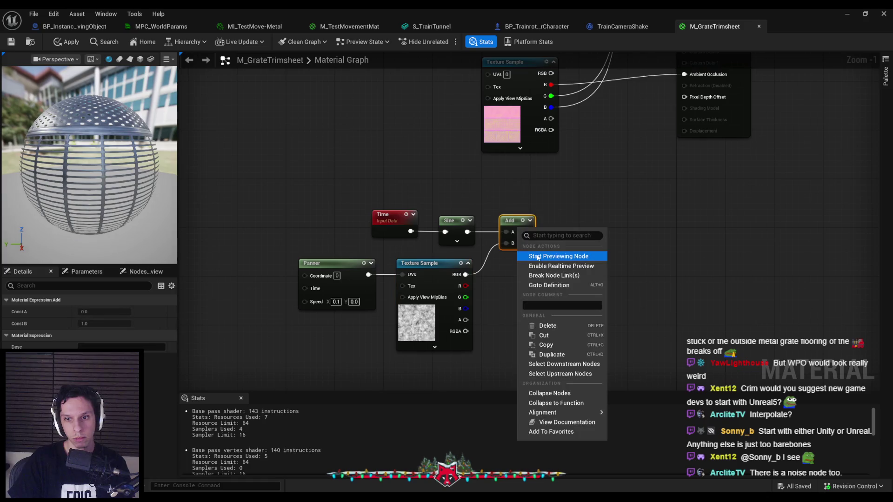
left_click(534, 255)
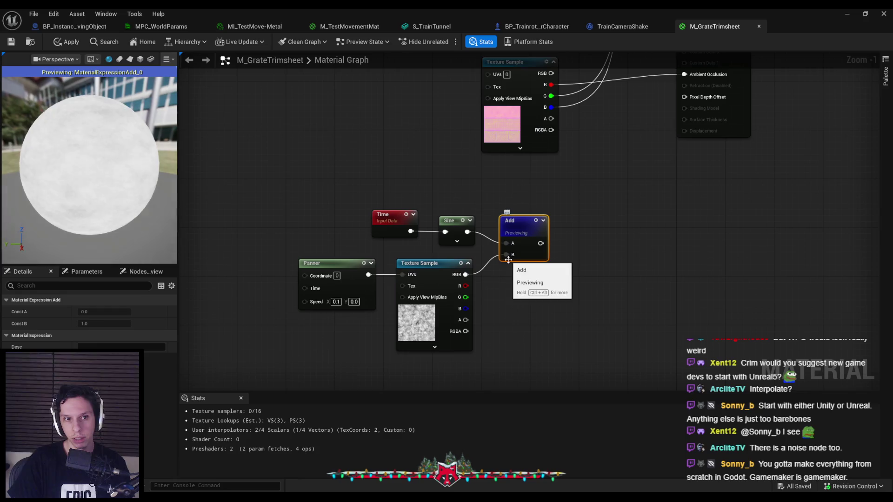
left_click(436, 322)
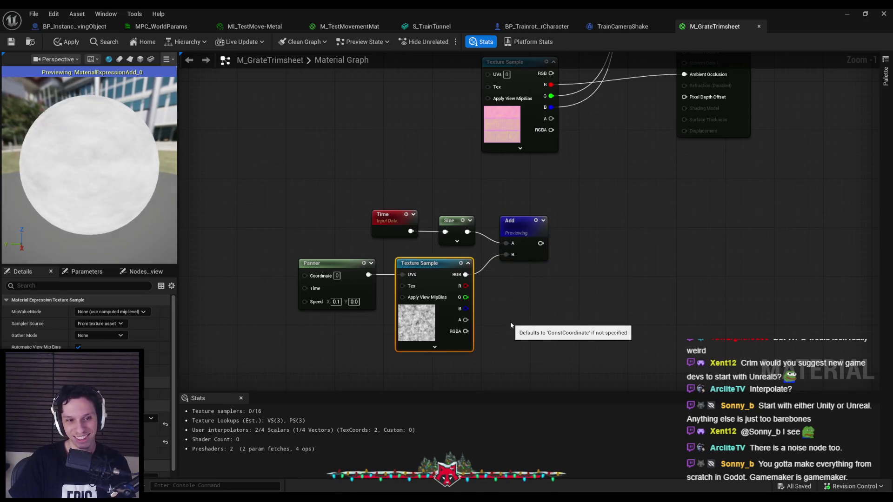
mouse_move(469, 275)
left_mouse_down()
mouse_move(420, 282)
mouse_move(455, 282)
left_mouse_up()
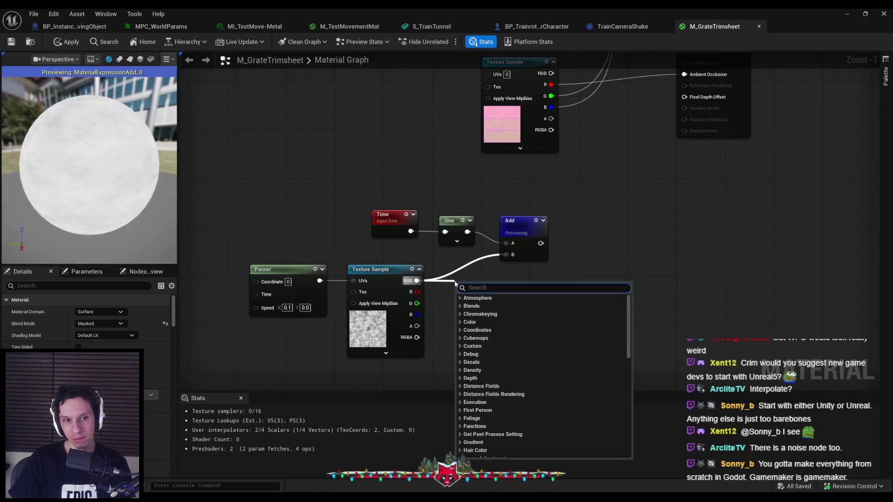
Add a Floor node after the texture's RGB and preview its output
type("floor")
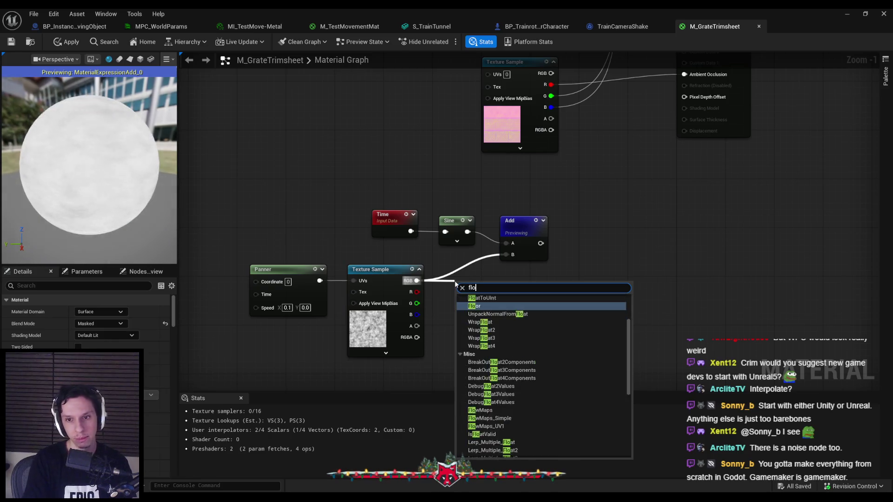
key("Return")
left_click_drag(470, 282, 457, 270)
right_click(458, 289)
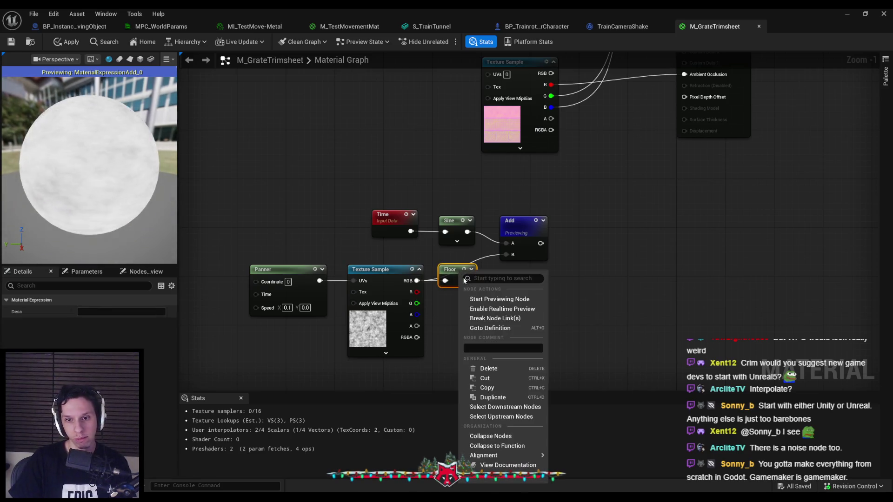
left_click(482, 300)
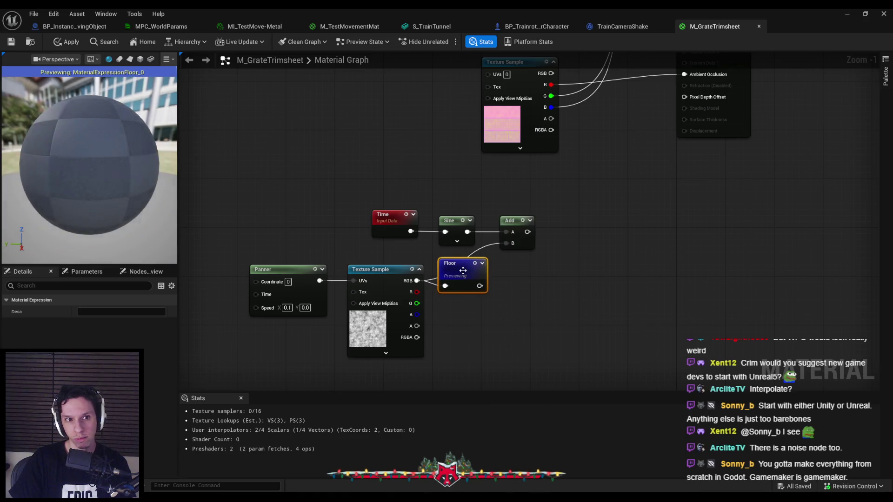
left_click_drag(443, 280, 444, 273)
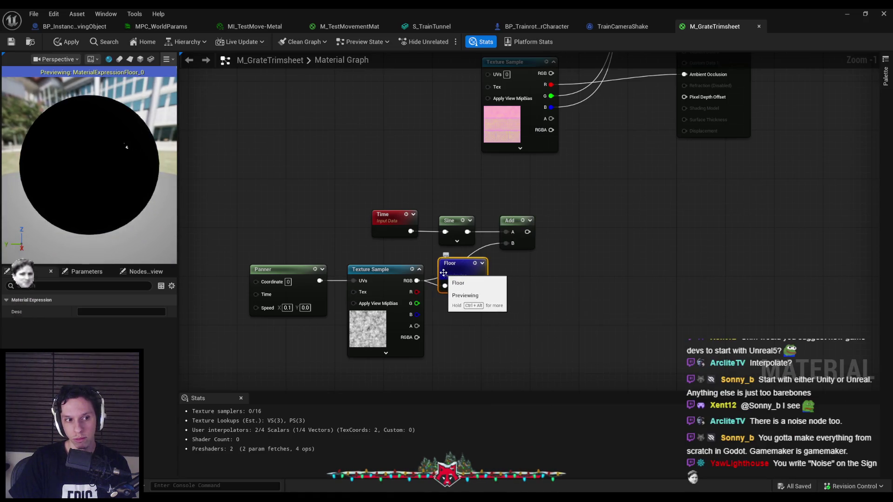
left_click_drag(443, 273, 443, 267)
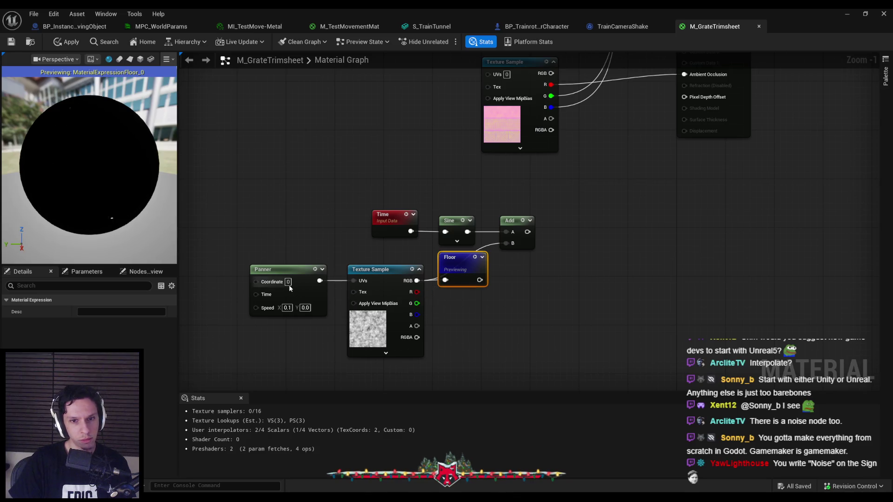
Slow the Panner's X speed to 0.01 and remove the Floor node
left_click(271, 269)
key("ctrl+z")
key("ctrl+z")
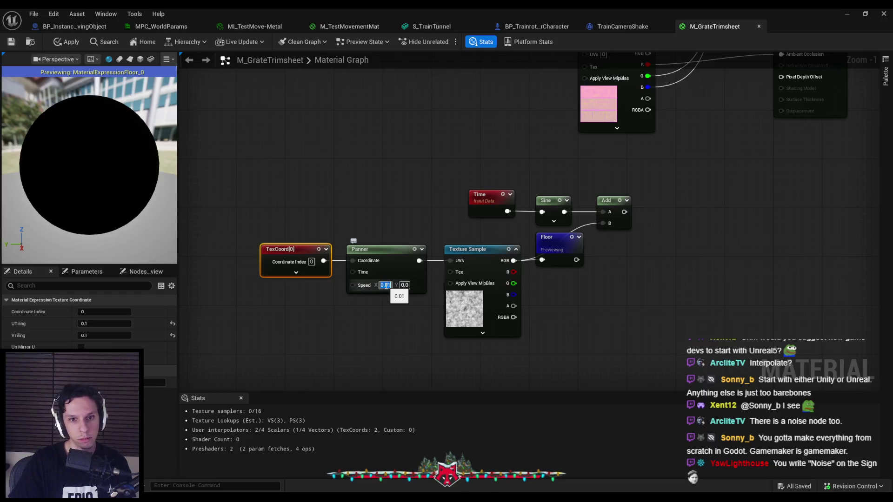
key("Return")
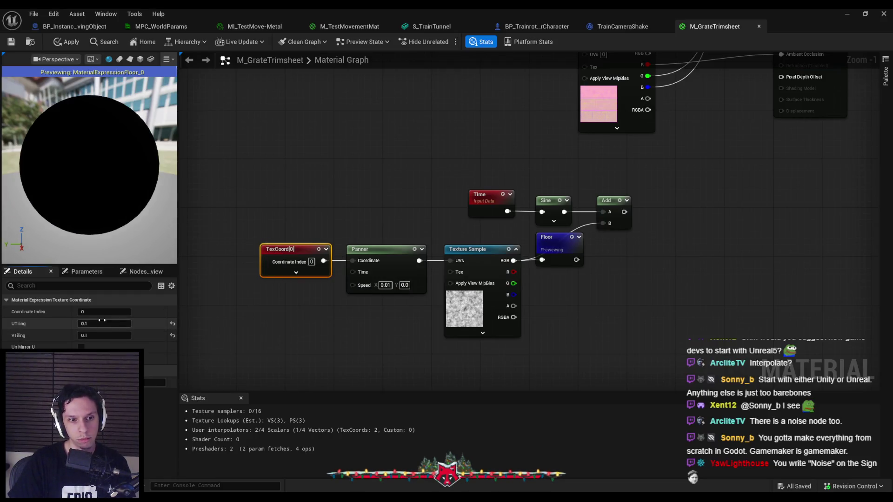
left_click(548, 241)
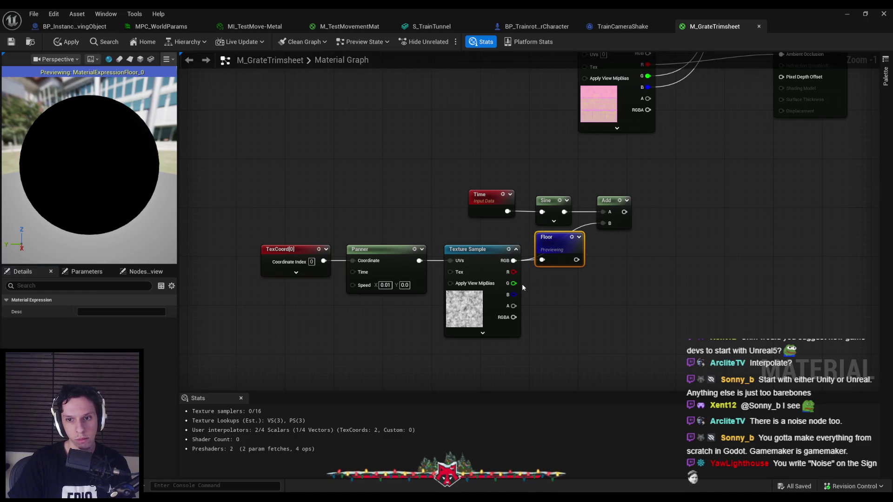
key("ctrl+z")
Add a Round node after the texture's RGB and preview its output
left_click_drag(517, 262, 545, 258)
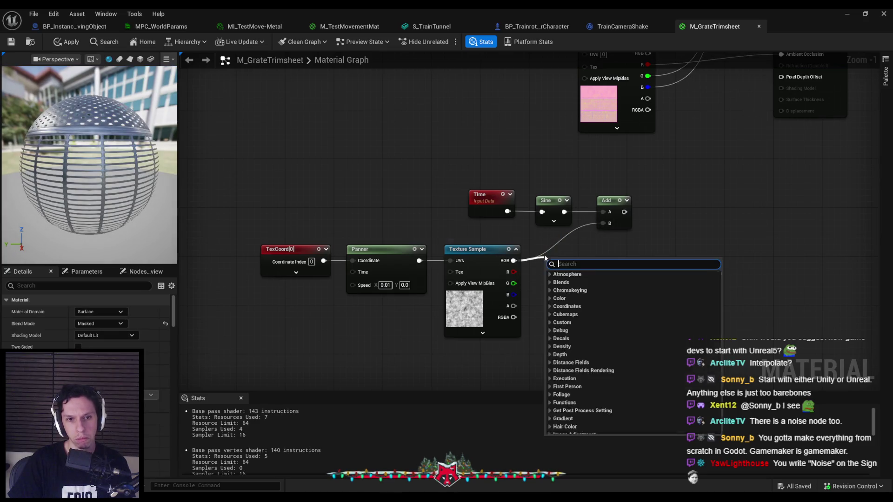
type("round")
key("Return")
right_click(554, 251)
left_click(580, 274)
left_click_drag(579, 275, 578, 263)
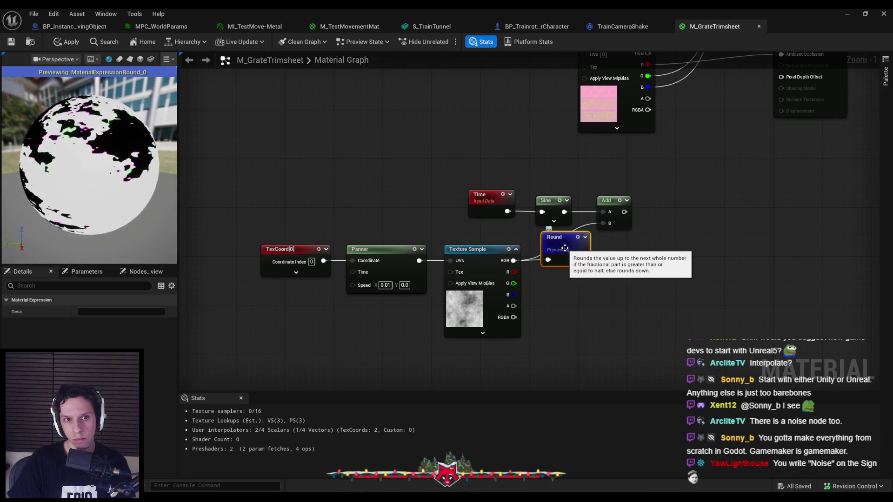
Delete the Round node and the TexCoord, Panner and Texture Sample nodes
key("Delete")
mouse_move(548, 242)
left_mouse_down()
mouse_move(340, 294)
mouse_move(258, 298)
left_mouse_up()
key("Delete")
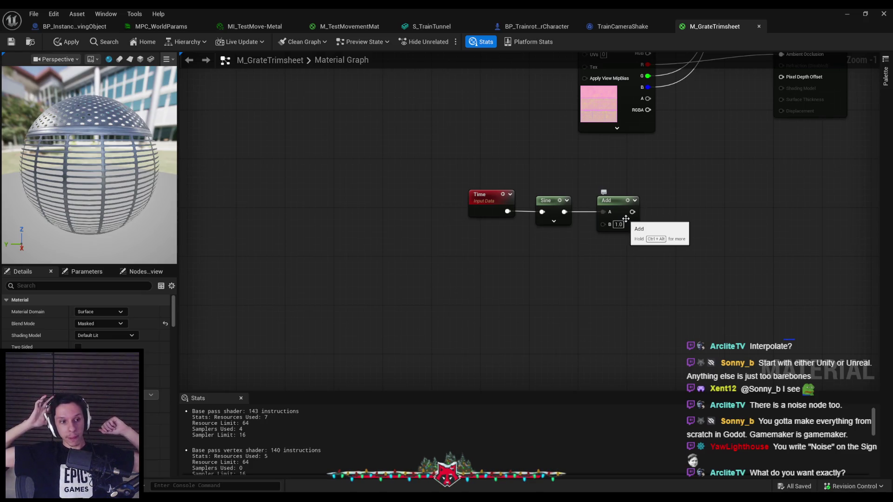
Delete the Add node, leaving Time wired into Sine, and cancel a node search from Sine's output
left_click(626, 218)
scroll(468, 301, "down", 1)
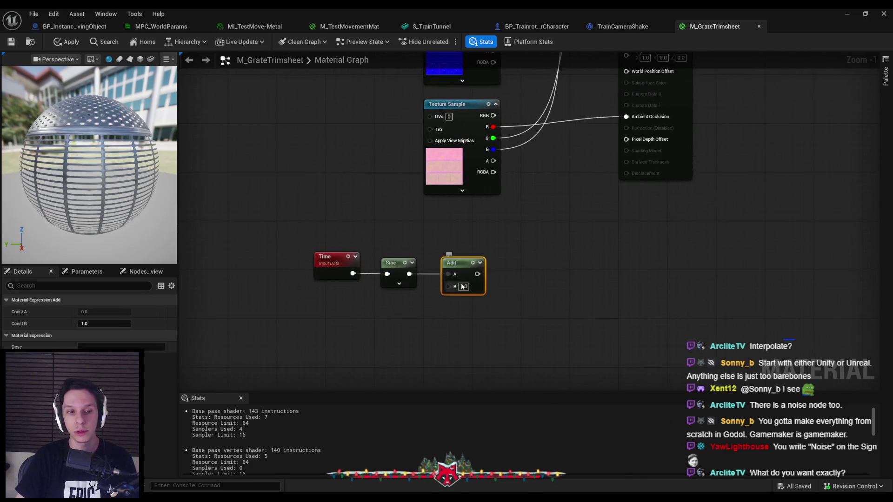
scroll(459, 275, "up", 2)
key("Delete")
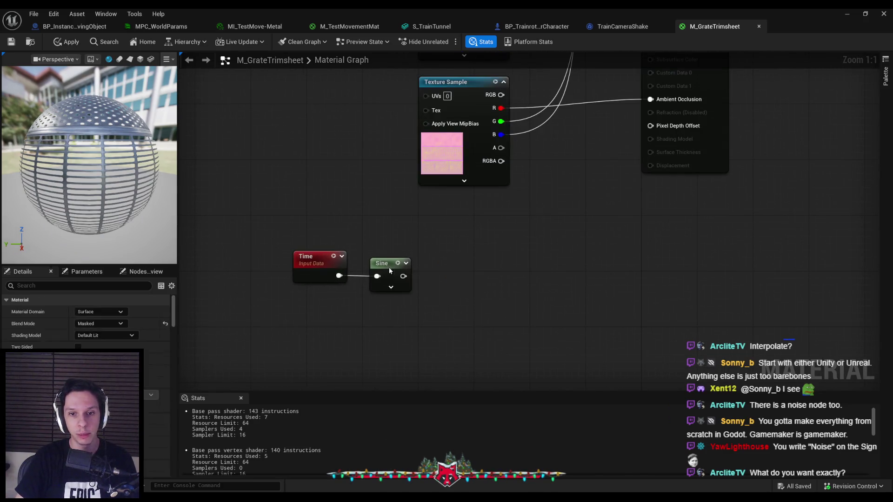
right_click(391, 271)
left_click(383, 304)
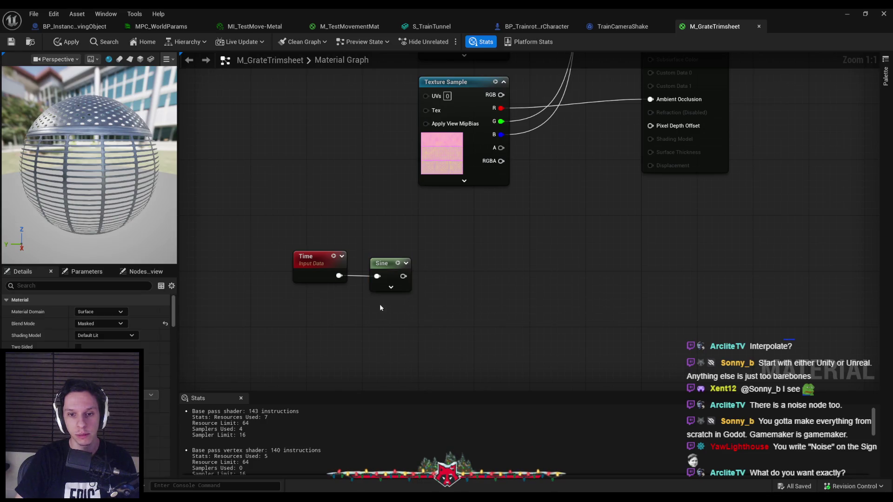
scroll(410, 266, "down", 1)
left_click_drag(420, 253, 468, 254)
left_click(442, 283)
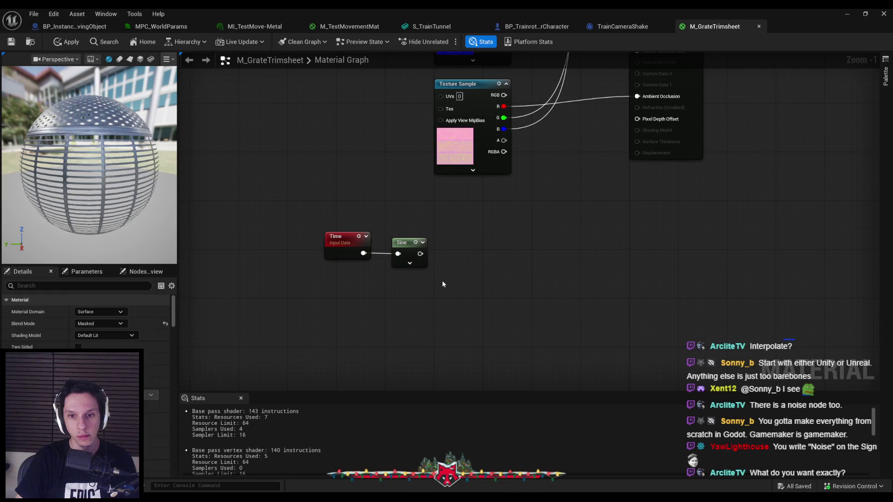
Capture the graph area and sketch red curves over it as an annotation
key("Print")
mouse_move(255, 92)
left_mouse_down()
mouse_move(371, 198)
mouse_move(654, 402)
left_mouse_up()
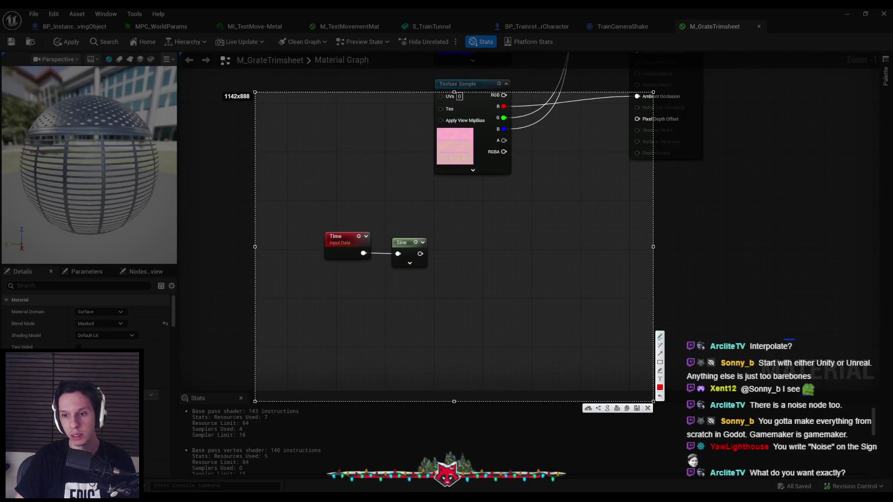
left_click_drag(360, 300, 415, 275)
mouse_move(486, 144)
left_mouse_down()
mouse_move(544, 289)
mouse_move(579, 315)
left_mouse_up()
key("ctrl+z")
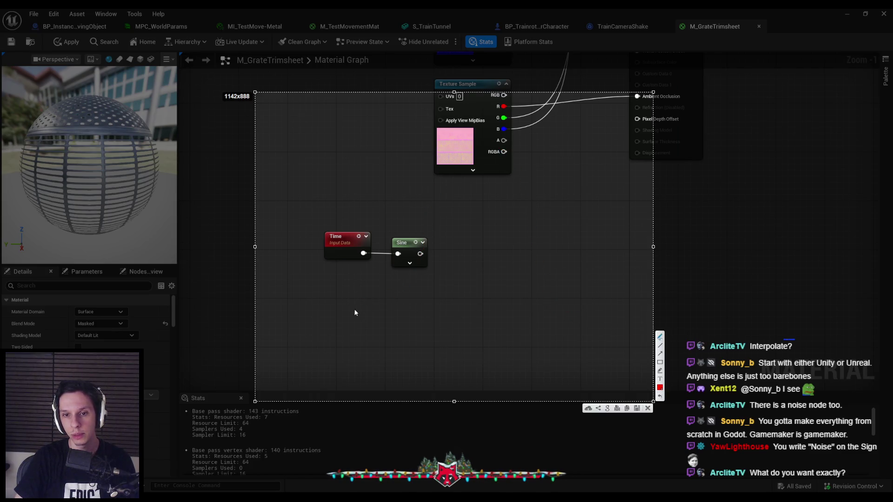
left_click_drag(362, 313, 395, 274)
left_click_drag(427, 191, 450, 157)
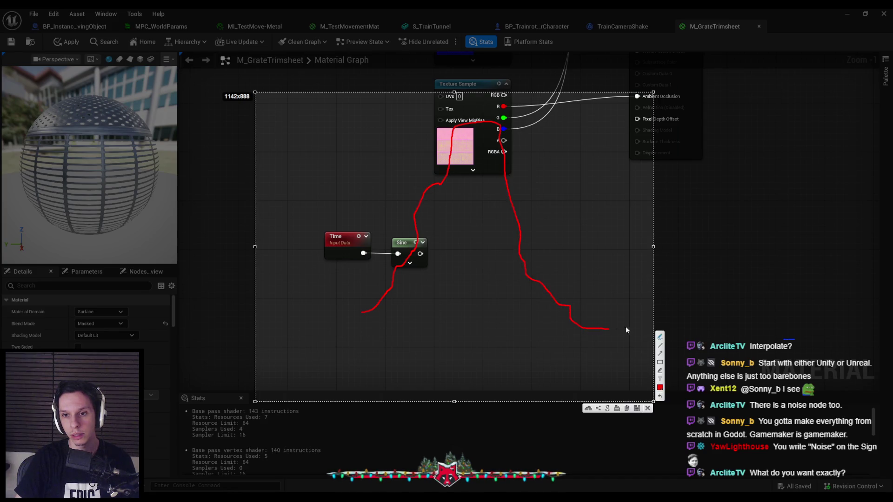
key("Escape")
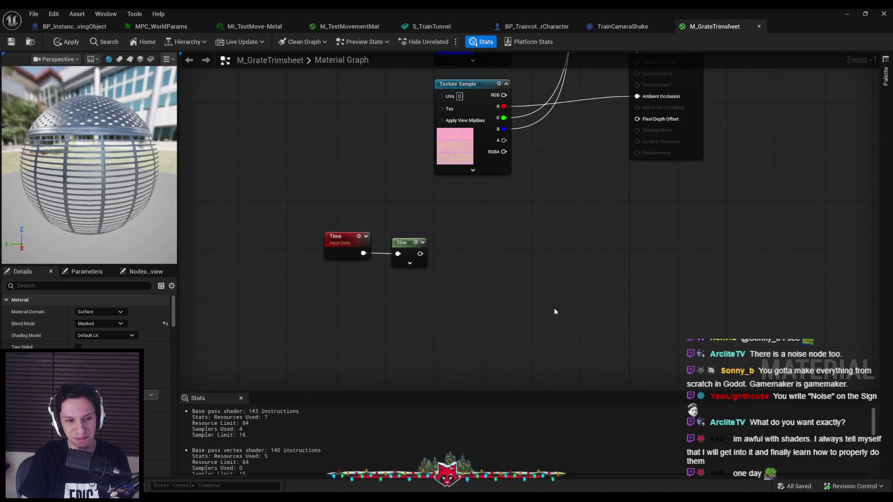
Move the Time and Sine nodes up and right, and add a Multiply after Sine
right_click(467, 250)
left_click_drag(425, 338, 309, 278)
mouse_move(398, 300)
left_mouse_down()
mouse_move(475, 257)
mouse_move(477, 274)
mouse_move(452, 314)
mouse_move(566, 150)
mouse_move(562, 136)
left_mouse_up()
mouse_move(441, 310)
left_mouse_down()
mouse_move(474, 308)
mouse_move(466, 343)
mouse_move(406, 325)
left_mouse_up()
type("multiply")
key("Return")
Feed Multiply's B a Constant3Vector of 0,0,1 and wire Multiply into World Position Offset
type("constant3")
key("Return")
left_click(436, 308)
type("1")
key("Return")
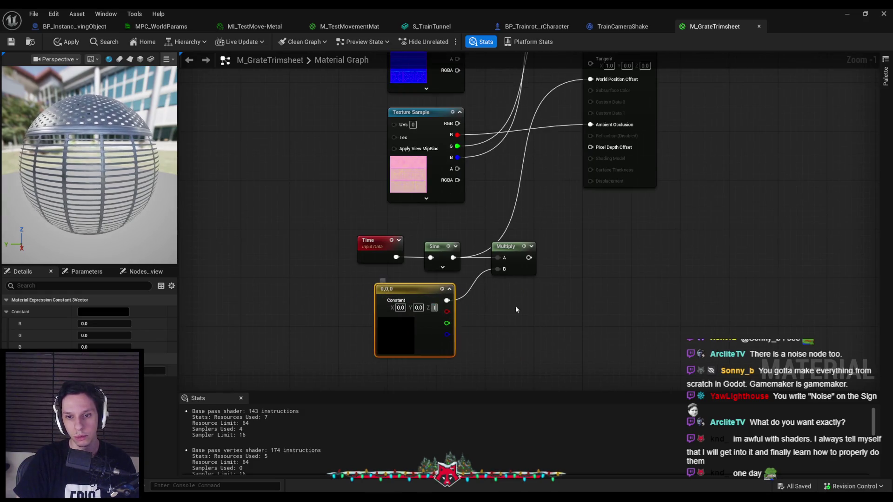
left_click_drag(491, 318, 562, 141)
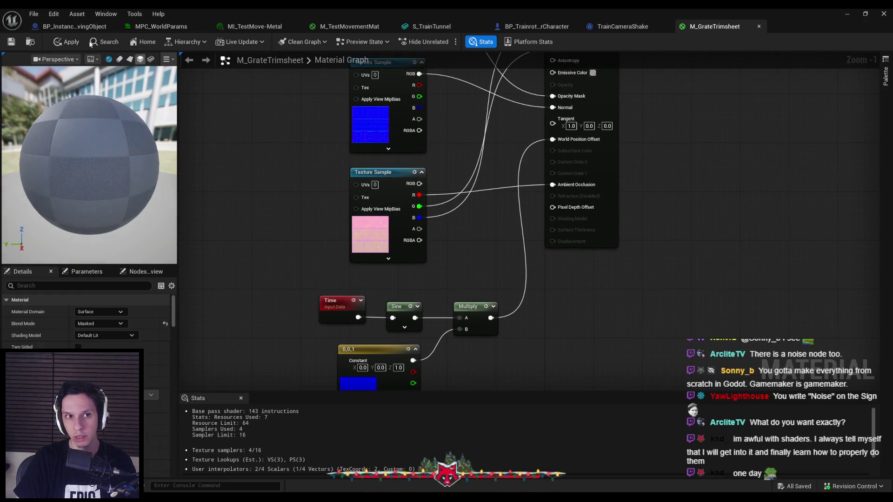
Apply the material changes, check the level, and reopen M_GrateTrimsheet
left_click(65, 42)
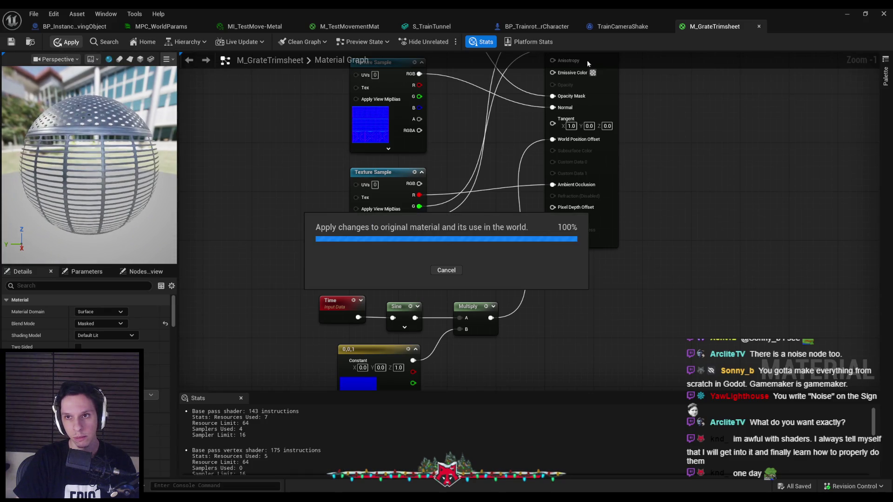
left_click(848, 16)
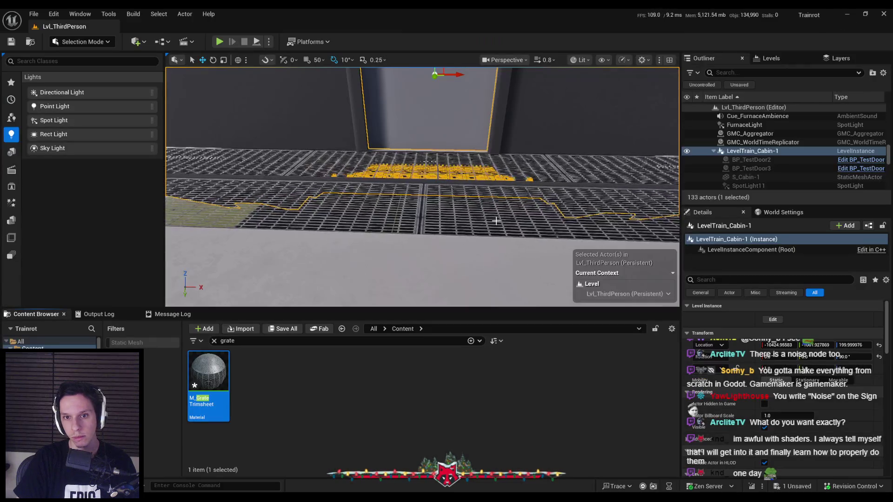
double_click(208, 372)
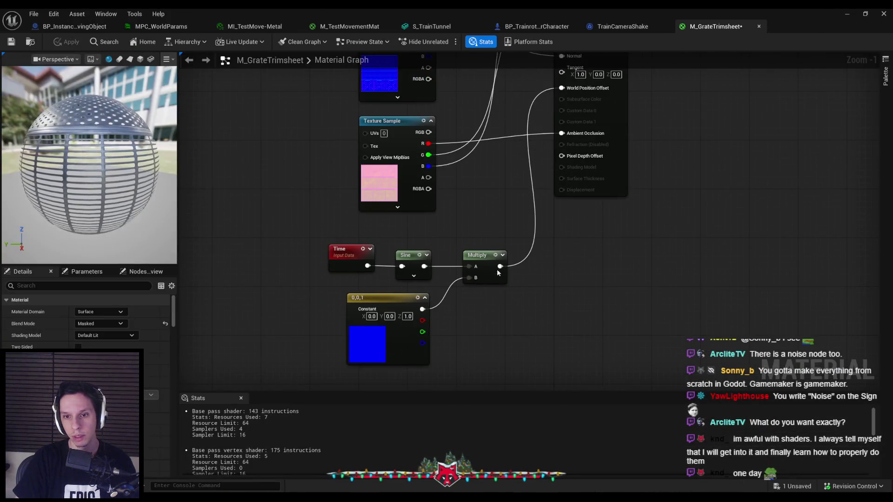
type("multiply")
left_click_drag(528, 266, 538, 268)
Remove the extra Multiply, shift Time and Sine left, and insert an Add node after Sine
key("Return")
key("Delete")
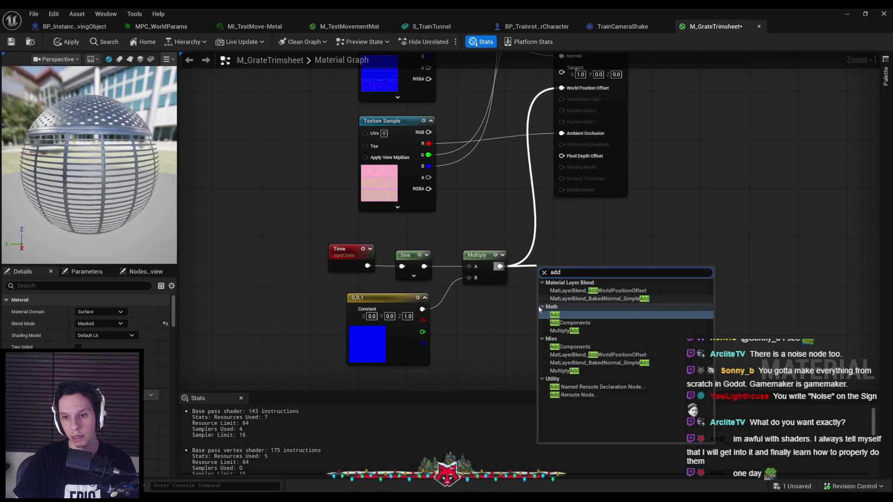
key("Escape")
left_click_drag(432, 290, 324, 242)
left_click_drag(407, 255, 260, 255)
mouse_move(278, 267)
left_mouse_down()
mouse_move(298, 272)
mouse_move(338, 262)
mouse_move(268, 323)
left_mouse_up()
type("add")
key("Return")
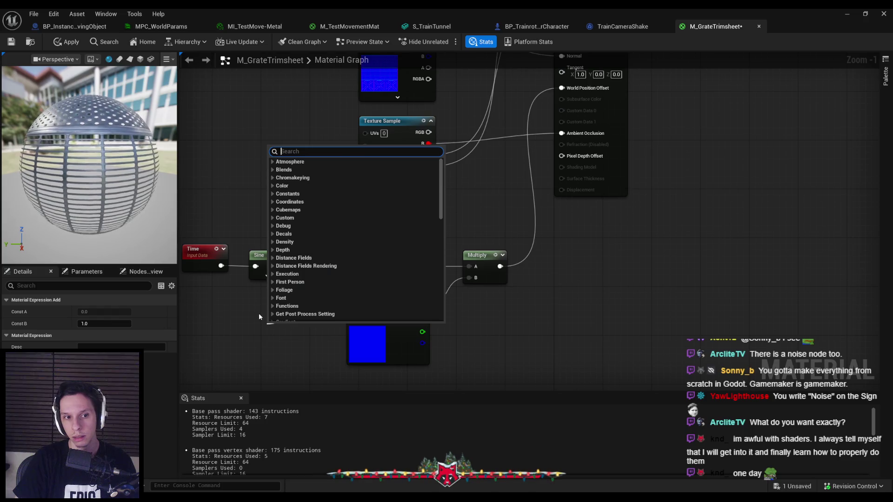
Wire an Object Position node into Add's B input and connect Add to Multiply's A input
type("object locatio")
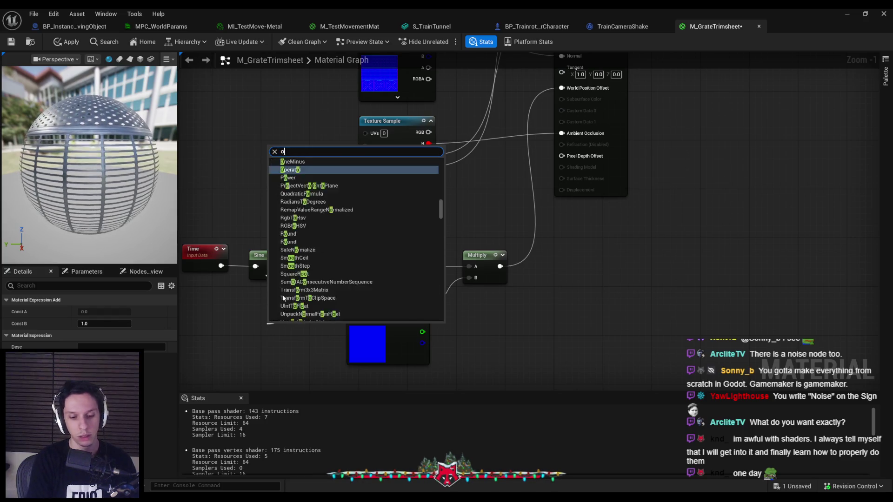
key("ctrl+a")
type("location")
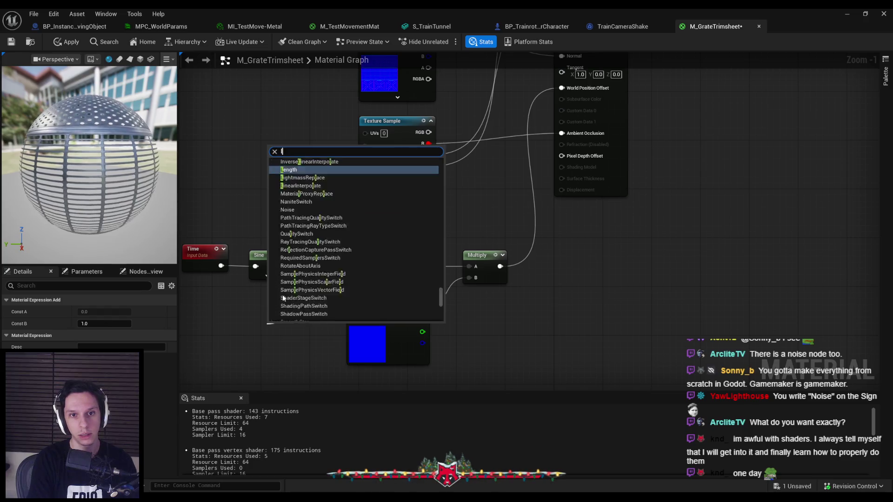
key("ctrl+a")
key("BackSpace")
type("object")
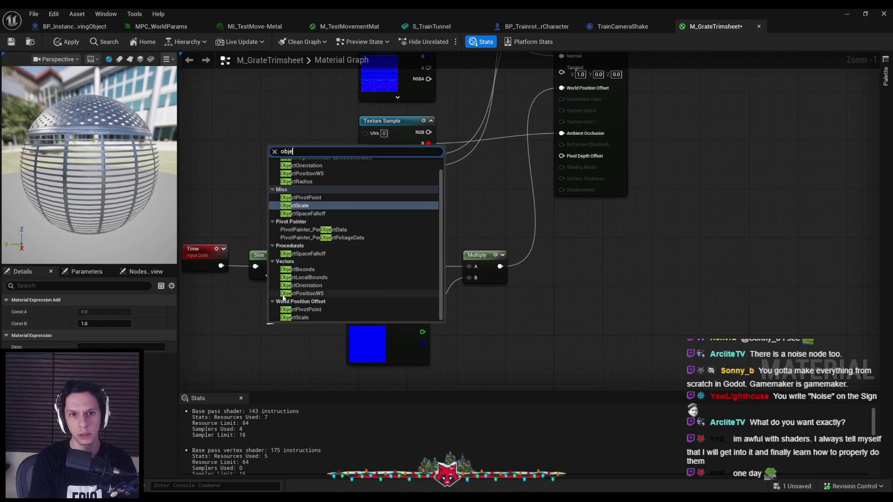
left_click(308, 186)
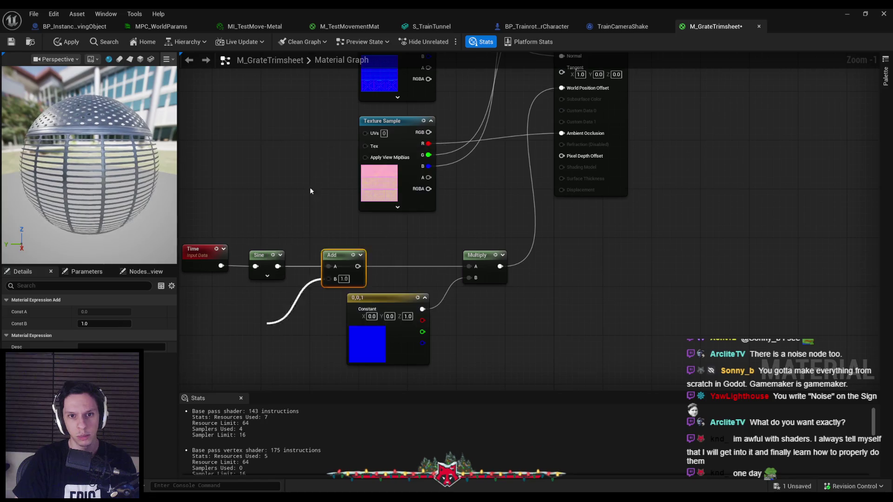
left_click_drag(364, 309, 294, 280)
left_click_drag(396, 248, 515, 248)
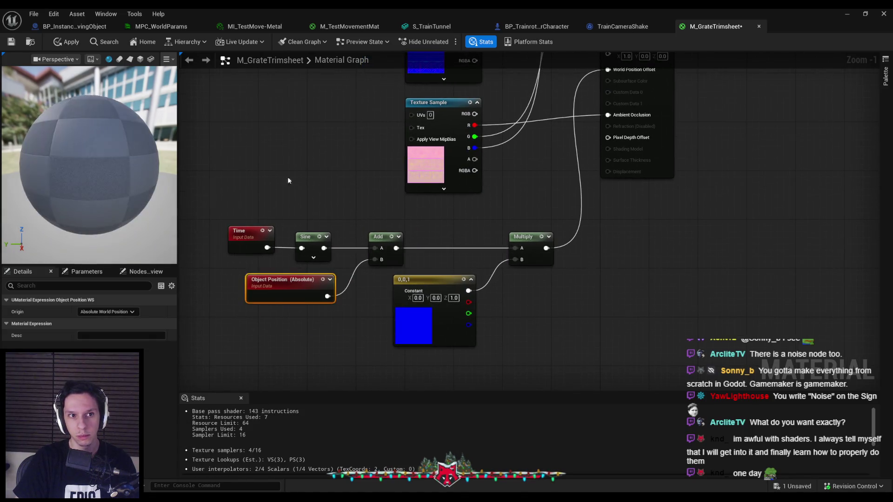
Apply the material, preview it in the level, and keep Object Position at Absolute World Position
left_click(71, 42)
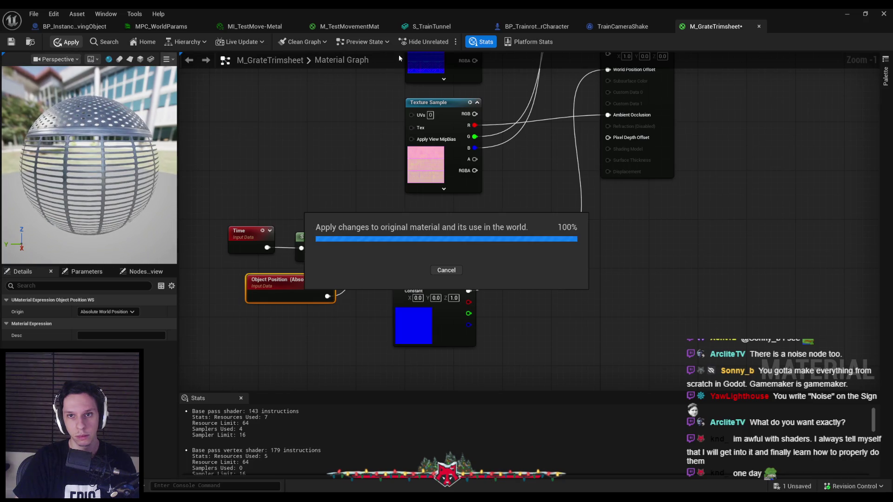
left_click(852, 14)
left_click_drag(472, 200, 493, 187)
mouse_move(272, 497)
left_click(318, 463)
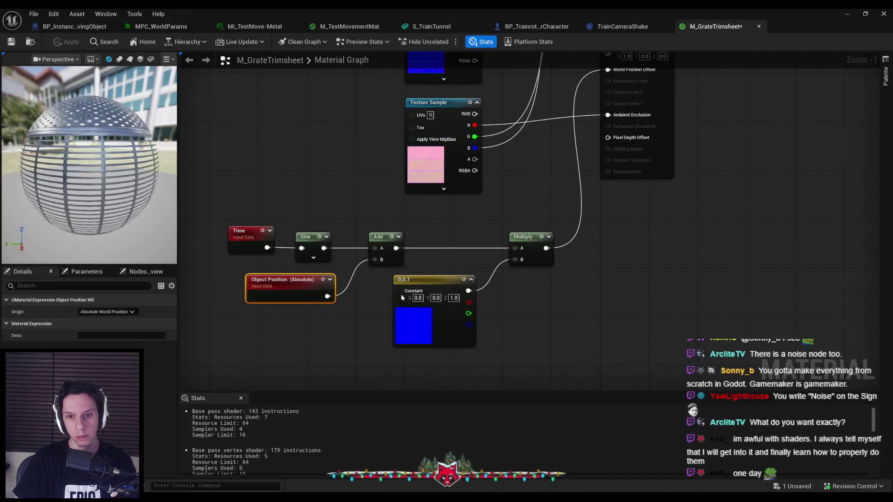
left_click(107, 312)
left_click(107, 318)
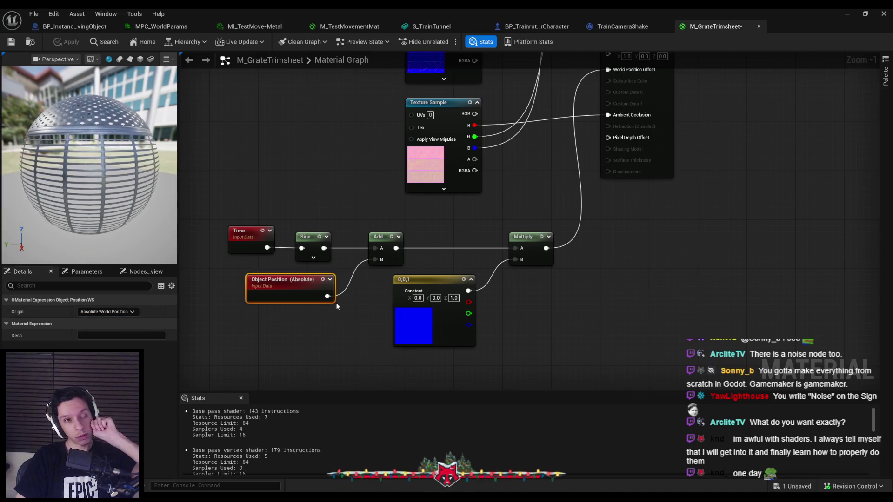
Add a ComponentMask (R) after Object Position and wire it into Add's B input
right_click(279, 332)
type("ra")
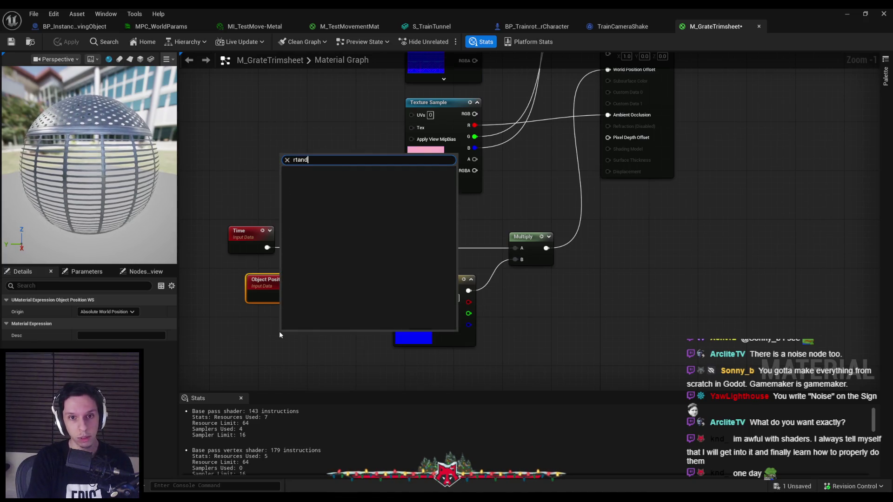
type("ndom")
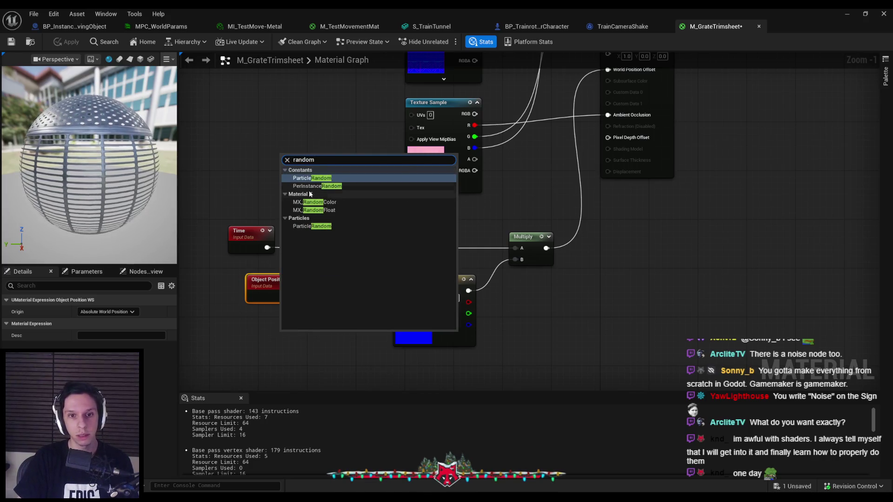
key("Escape")
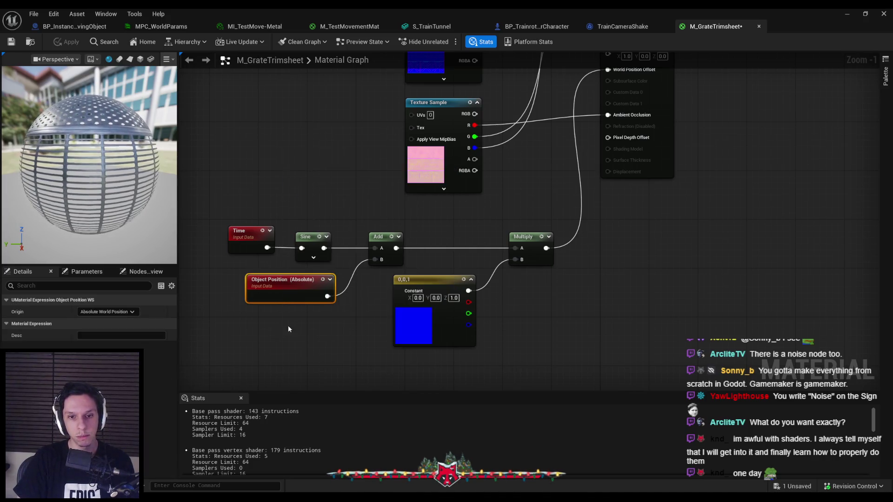
left_click(288, 330)
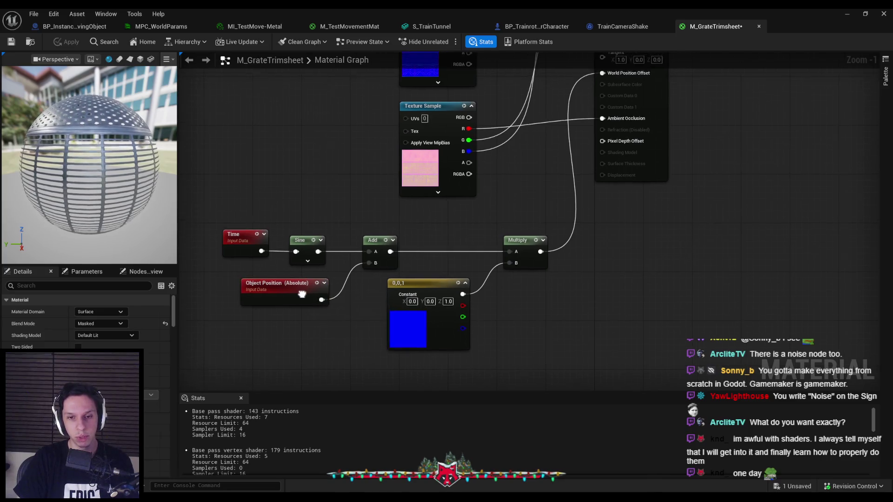
left_click_drag(300, 305, 281, 303)
left_click(305, 308)
left_click_drag(341, 309, 342, 309)
type("compone")
key("Return")
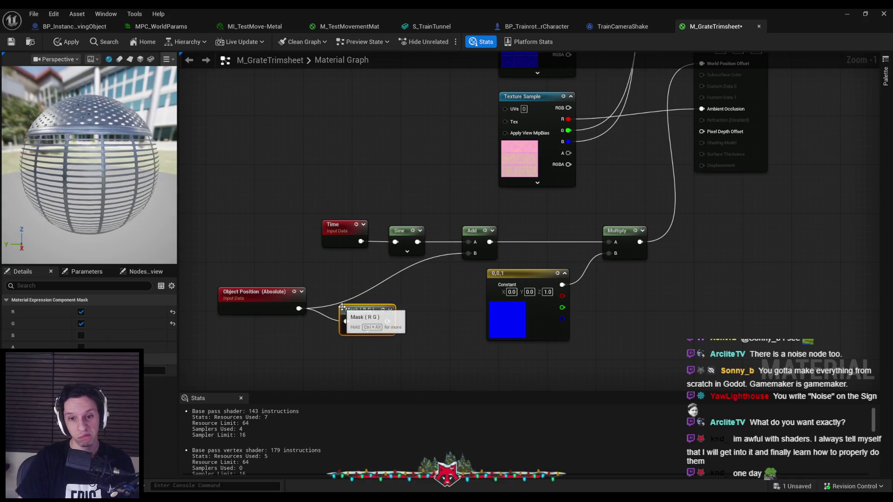
left_click(81, 325)
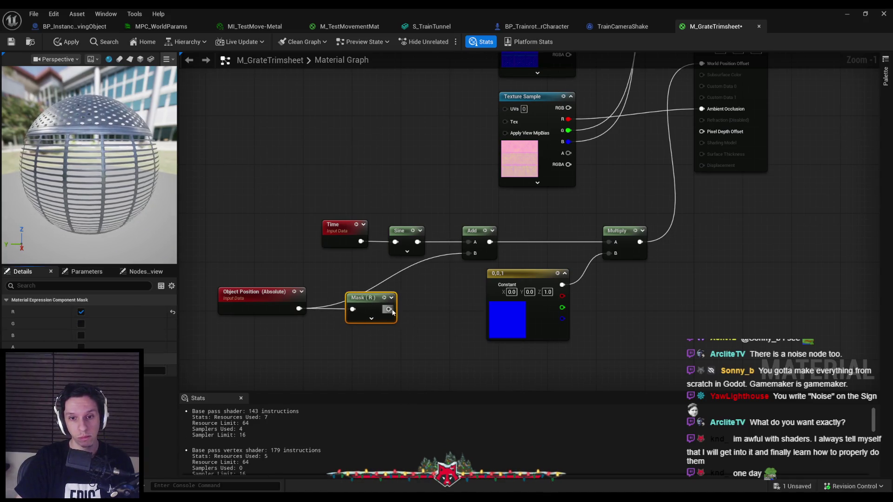
left_click_drag(468, 257, 468, 254)
Apply the material and preview the result in the level
left_click(72, 42)
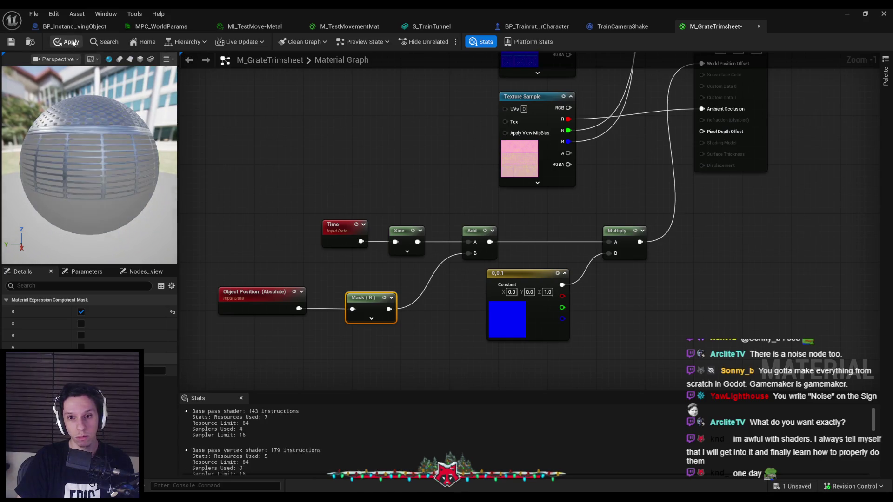
left_click(847, 15)
left_click_drag(549, 180, 549, 180)
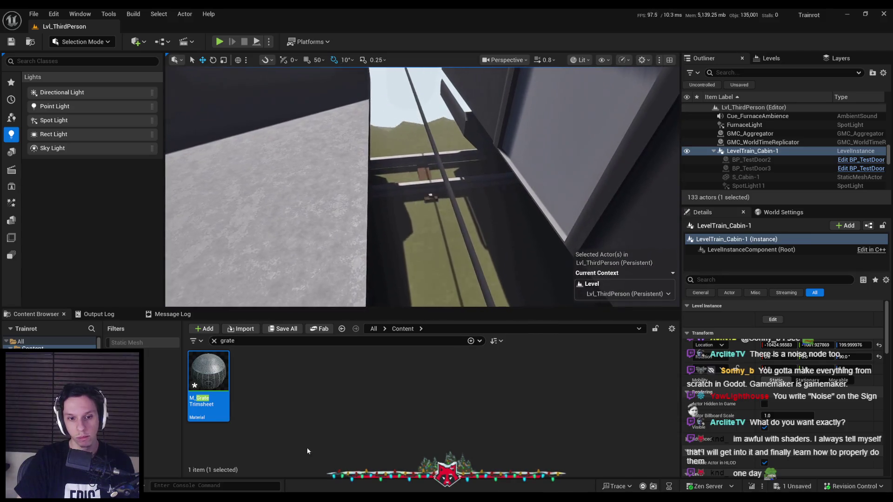
left_click(311, 475)
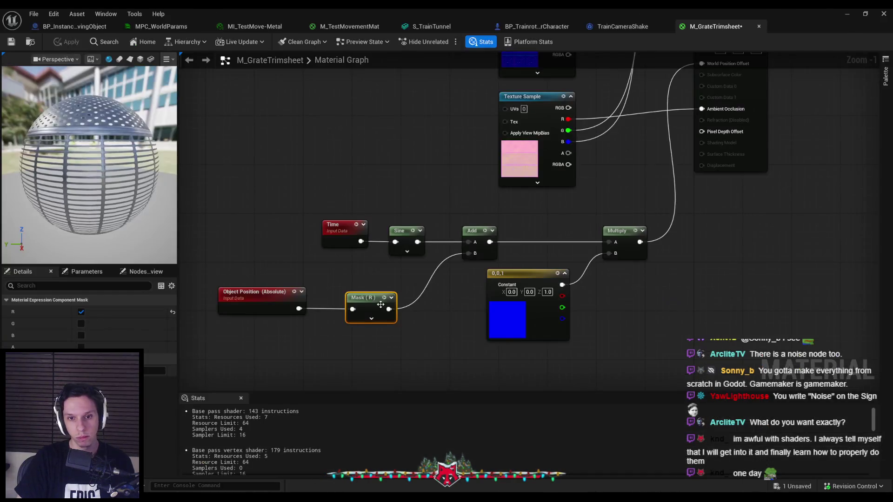
Switch the mask to the B channel, move Sine aside, and wire Time directly into Add's A input
left_click(81, 312)
left_click(81, 335)
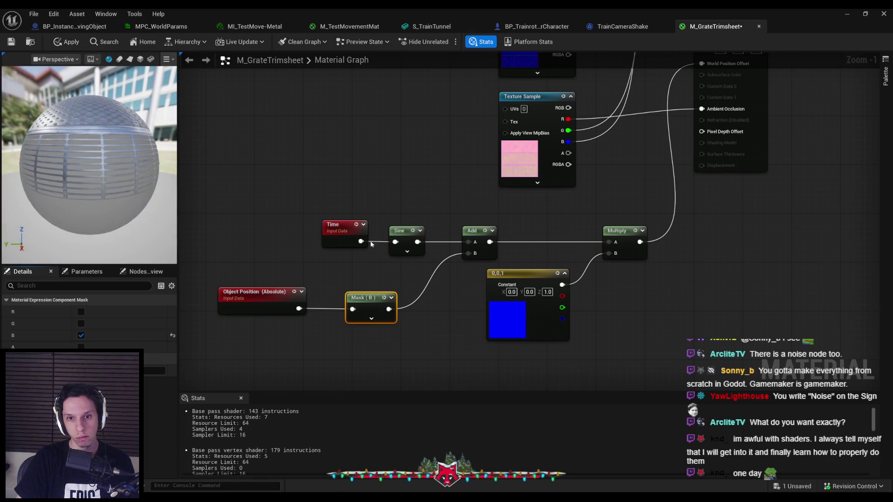
left_click_drag(405, 236, 520, 211)
mouse_move(468, 242)
left_mouse_down()
mouse_move(479, 240)
mouse_move(361, 241)
left_mouse_up()
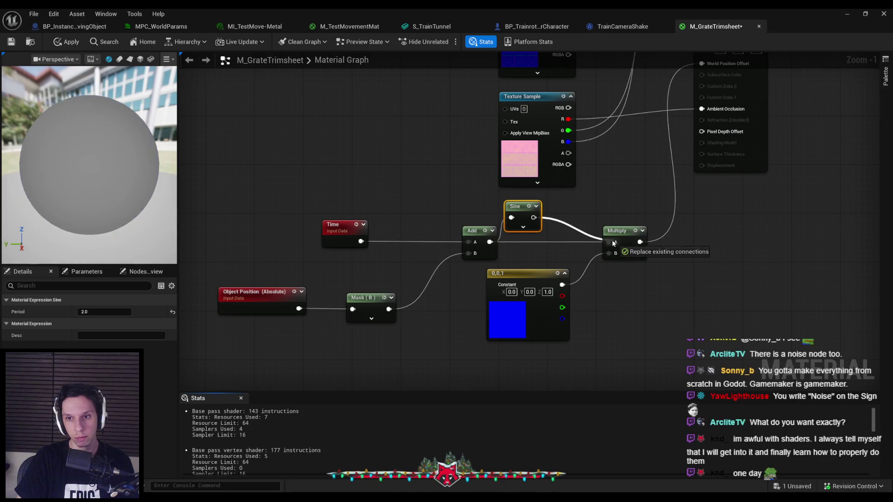
Place Sine between Add and Multiply, feeding Multiply's A input, and apply the material
left_click_drag(614, 243, 614, 242)
left_click_drag(525, 208, 537, 232)
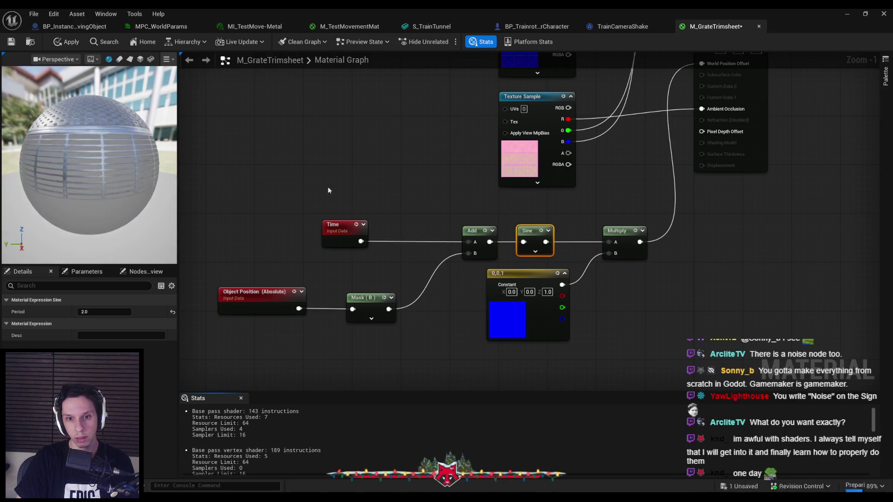
left_click(67, 41)
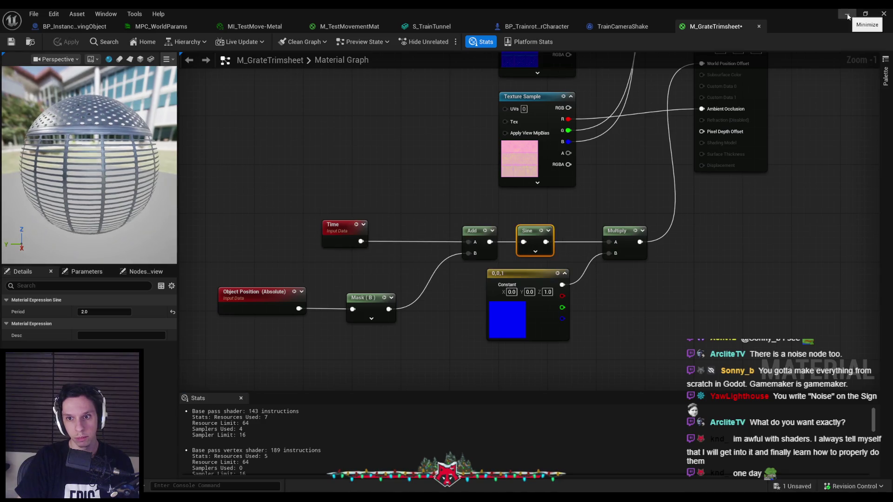
Inspect the grate walkway in the level, then reopen M_GrateTrimsheet and shift Object Position and Mask (B)
left_click(848, 14)
left_click_drag(413, 167, 414, 166)
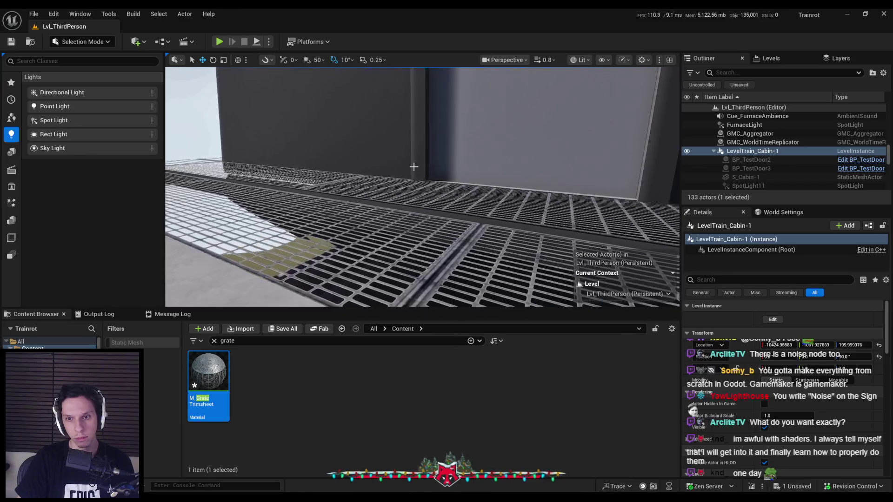
left_click_drag(378, 226, 376, 226)
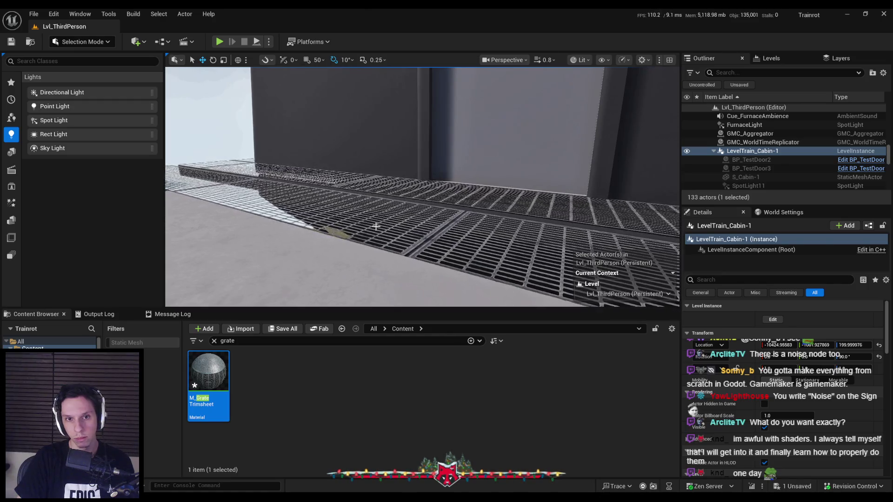
double_click(208, 372)
mouse_move(398, 340)
left_mouse_down()
mouse_move(233, 286)
mouse_move(314, 277)
left_mouse_up()
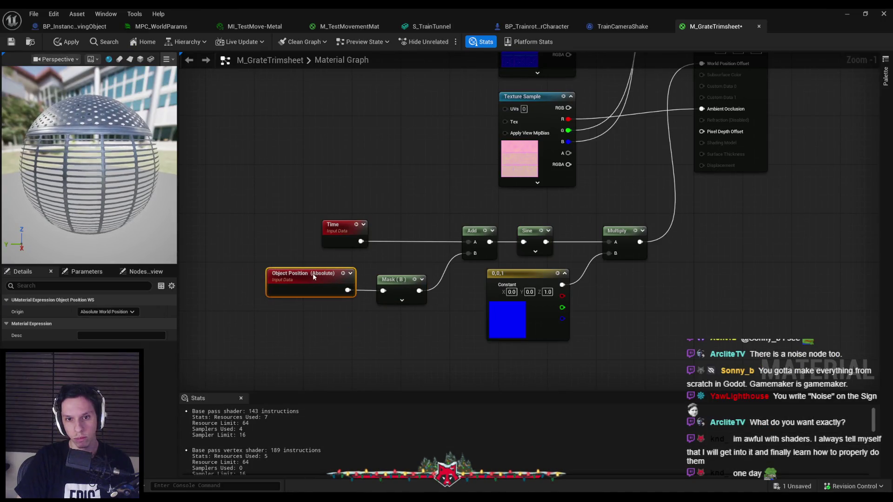
Inspect the Mask (B) node and try pulling wires from Object Position without adding anything
left_click(398, 334)
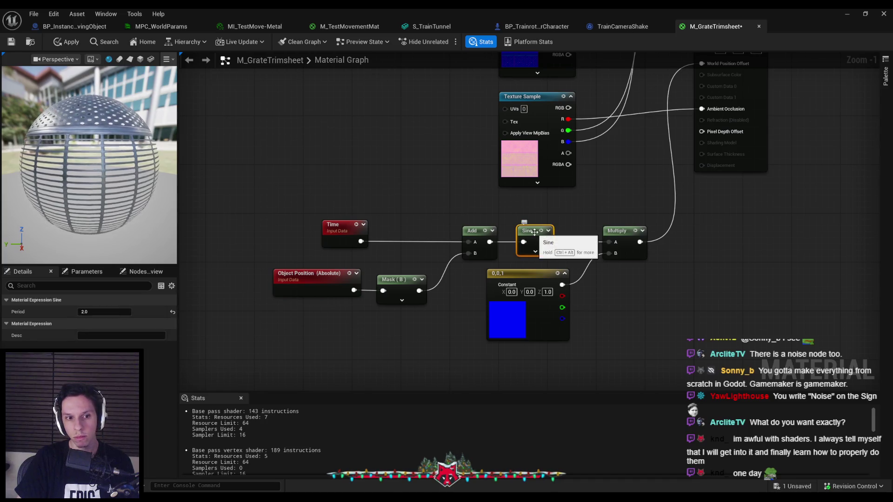
left_click(402, 292)
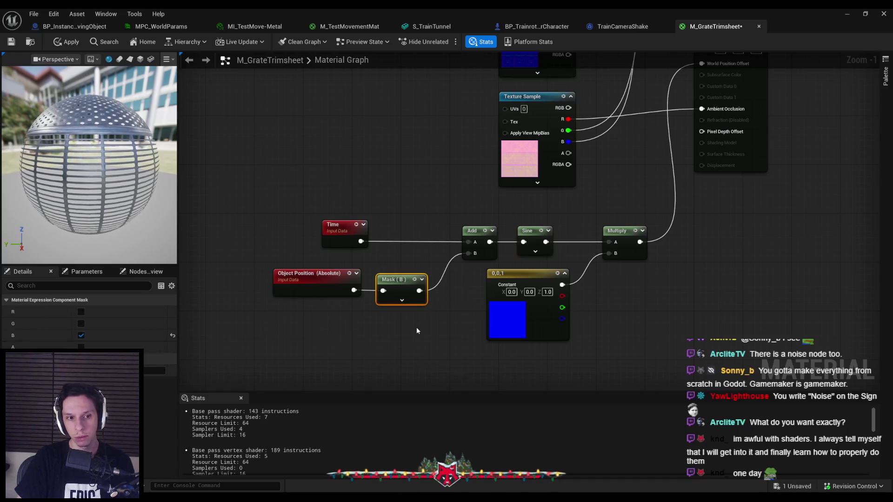
left_click_drag(354, 291, 386, 341)
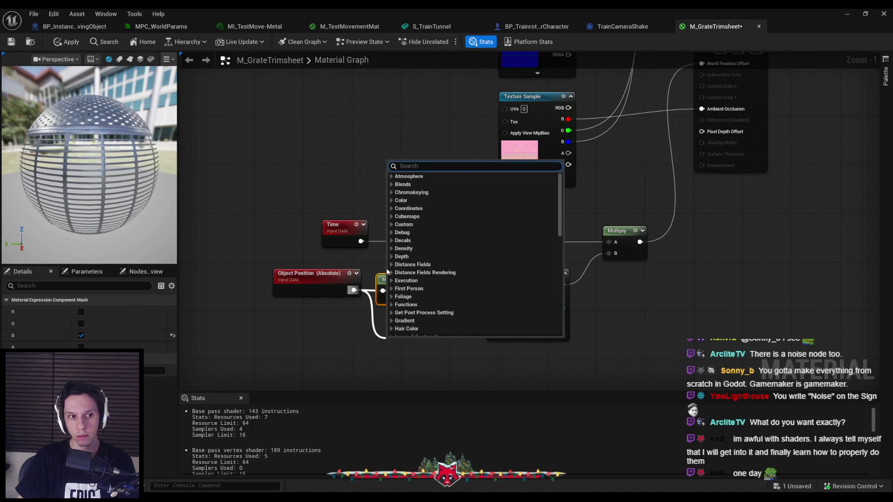
left_click(352, 330)
mouse_move(354, 290)
left_mouse_down()
mouse_move(385, 333)
mouse_move(363, 279)
left_mouse_up()
left_click(382, 326)
Return to the level, look down the grated corridor, and save with Ctrl+Shift+S
left_click(852, 18)
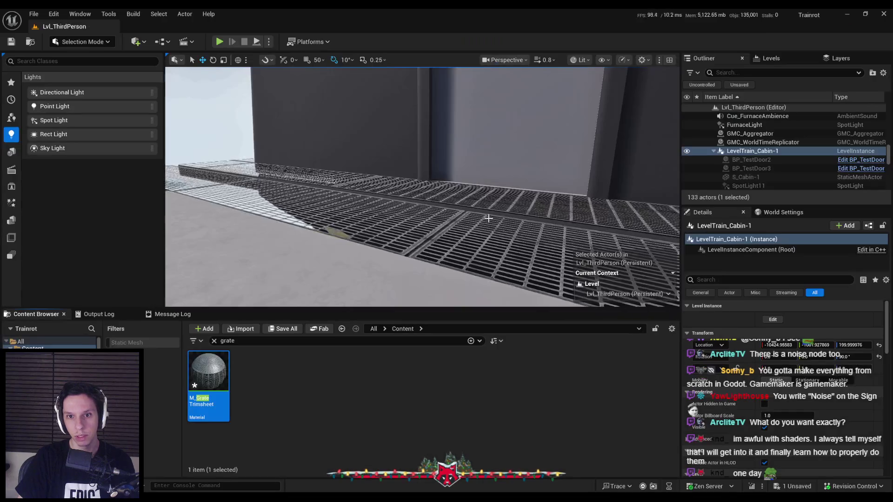
mouse_move(490, 220)
left_mouse_down()
mouse_move(440, 222)
mouse_move(478, 236)
mouse_move(450, 229)
left_mouse_up()
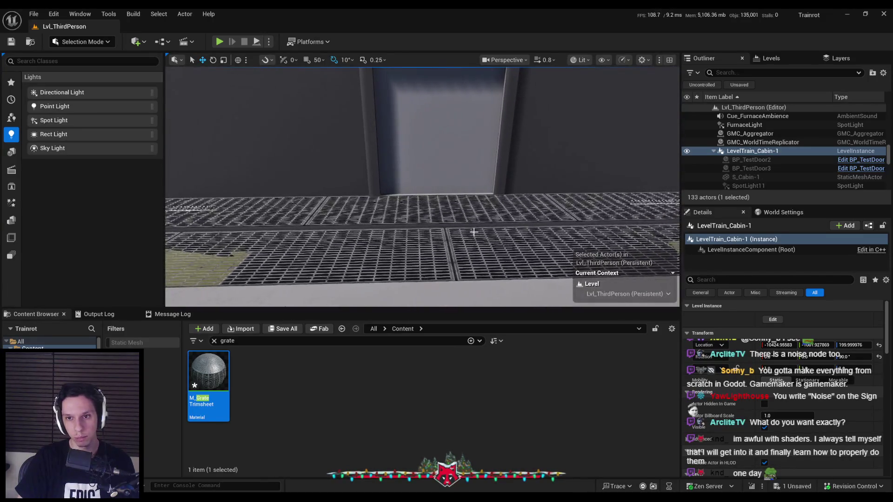
key("ctrl+shift+s")
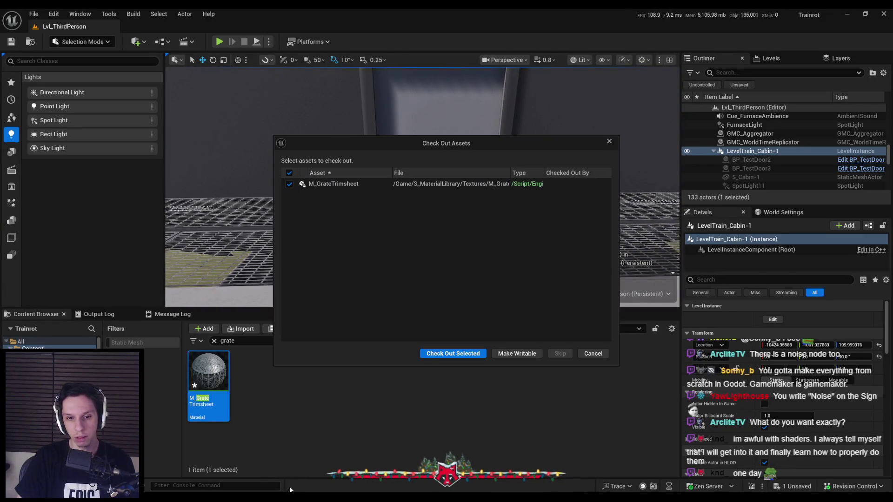
Check out M_GrateTrimsheet and open the cabin's M_TestMatMaterial from its Details material slot
left_click(438, 355)
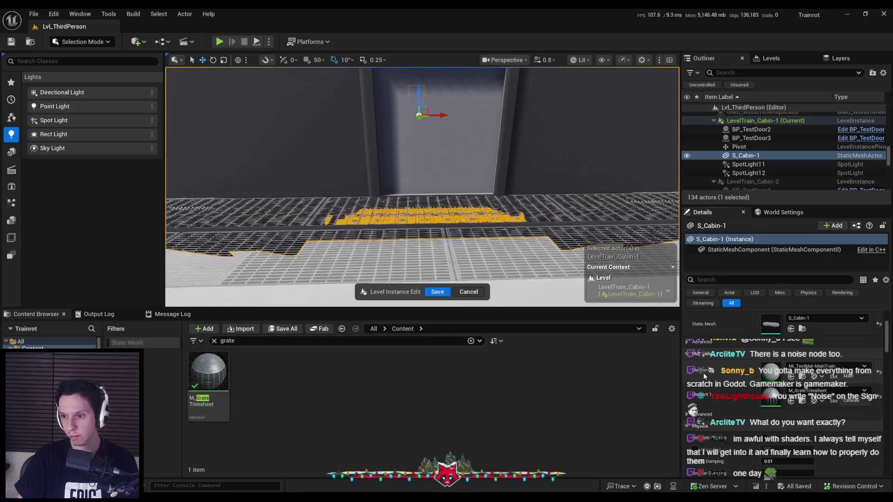
left_click_drag(484, 216, 496, 240)
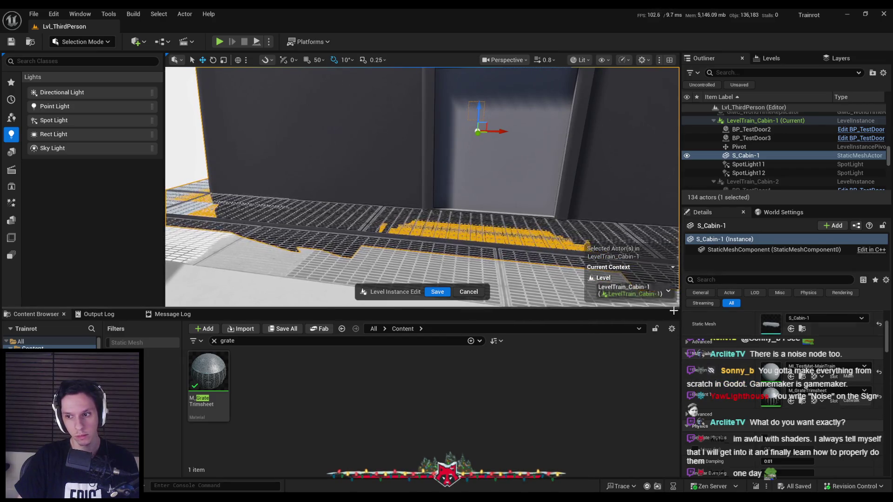
double_click(779, 377)
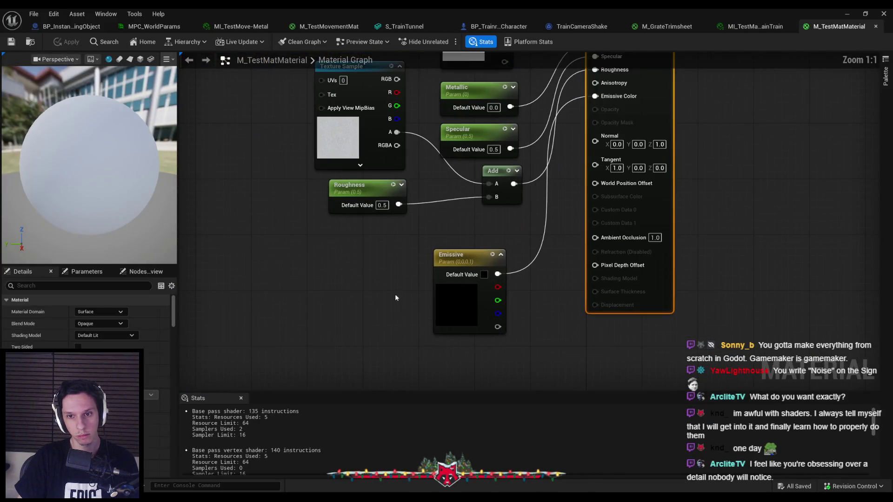
Move Emissive up, right-align the BaseColor, Metallic, Specular, Add and Emissive nodes, and apply
left_click_drag(461, 306, 476, 277)
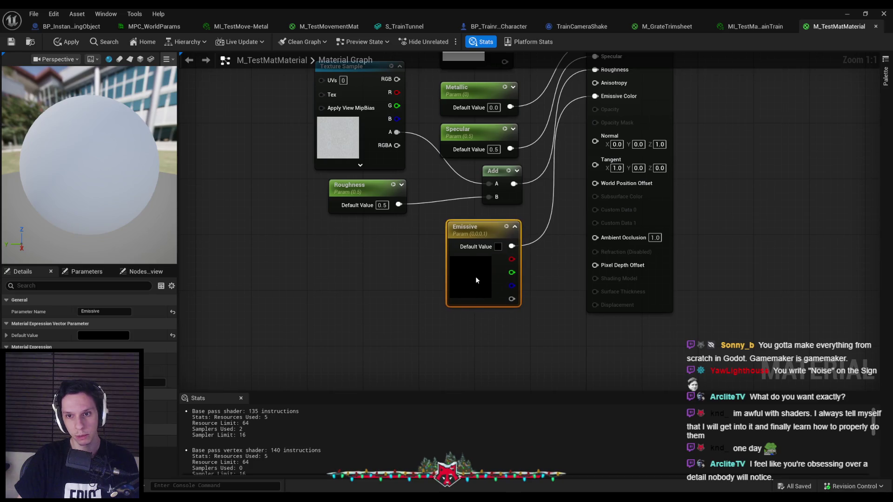
left_click(487, 319)
scroll(402, 287, "down", 2)
left_click_drag(424, 74, 494, 341)
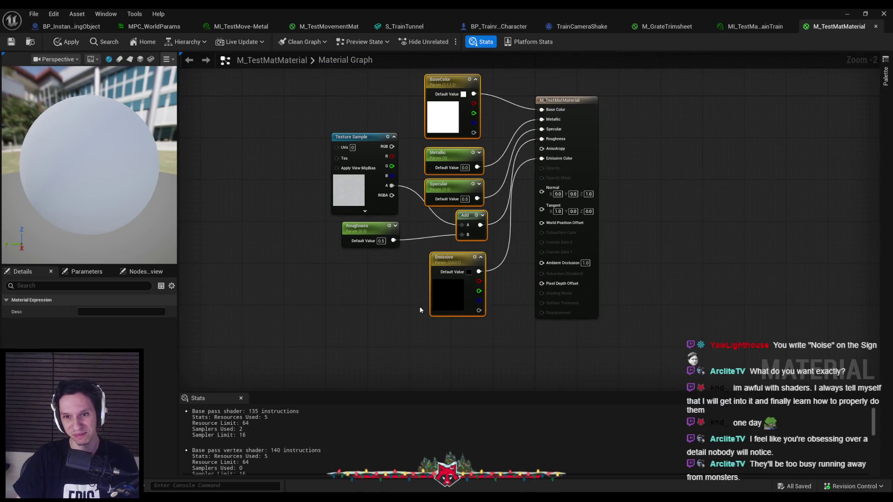
key("shift+d")
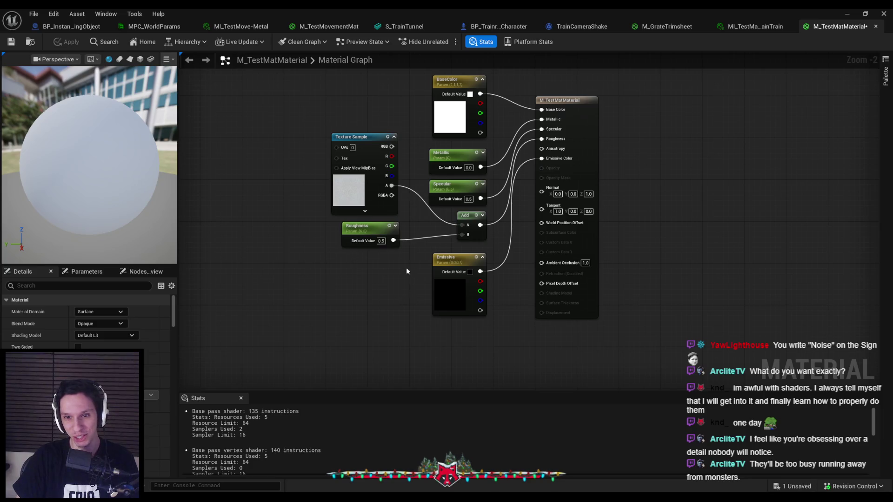
scroll(407, 272, "up", 2)
key("ctrl+s")
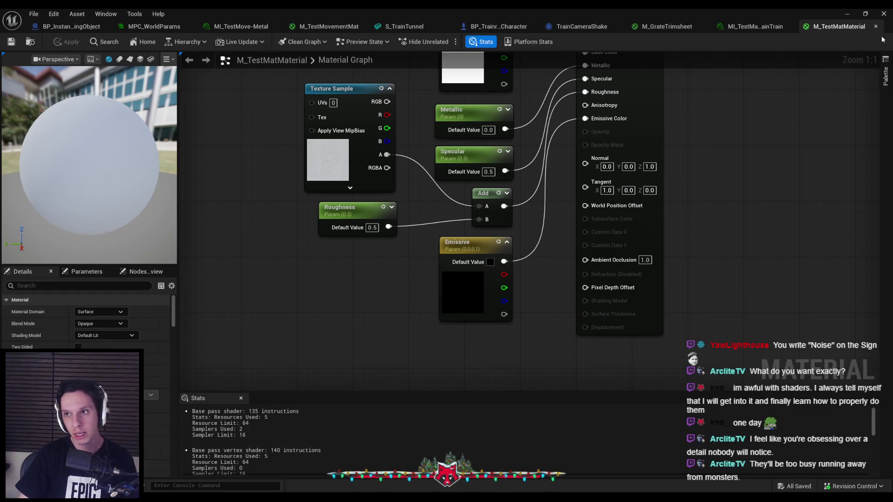
Preview the cabin door in the level, then return to the M_TestMatMaterial graph
left_click(847, 13)
left_click_drag(465, 164, 465, 165)
key("alt+Tab")
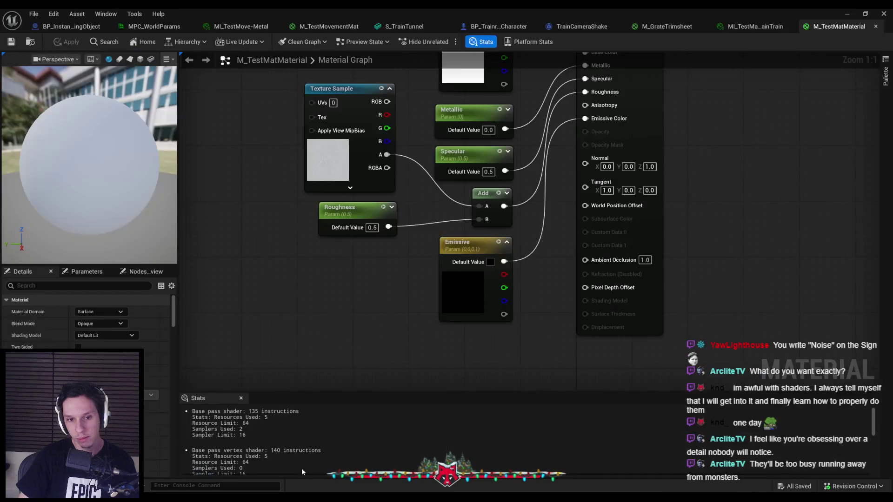
scroll(382, 316, "down", 1)
scroll(323, 290, "up", 2)
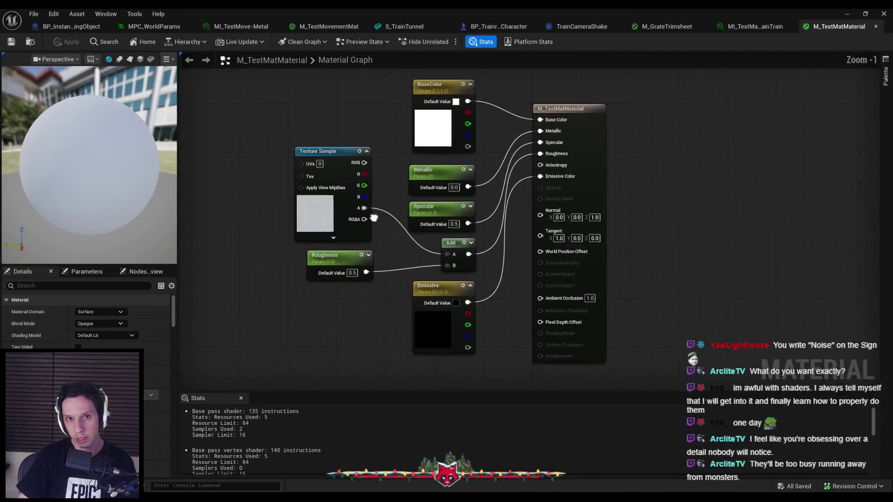
scroll(309, 271, "down", 1)
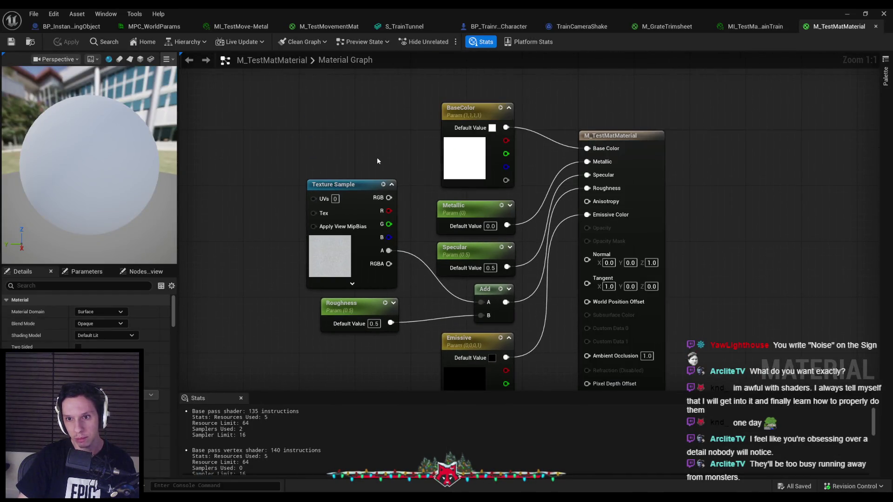
scroll(376, 160, "down", 1)
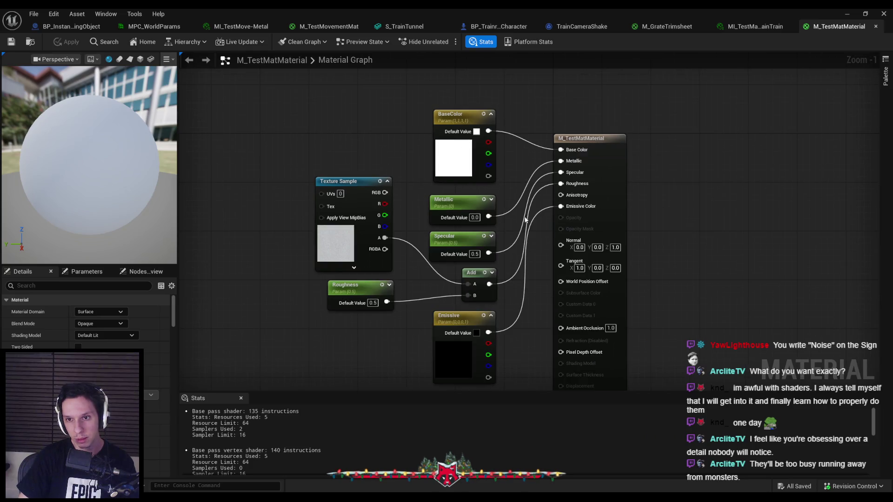
right_click(522, 277)
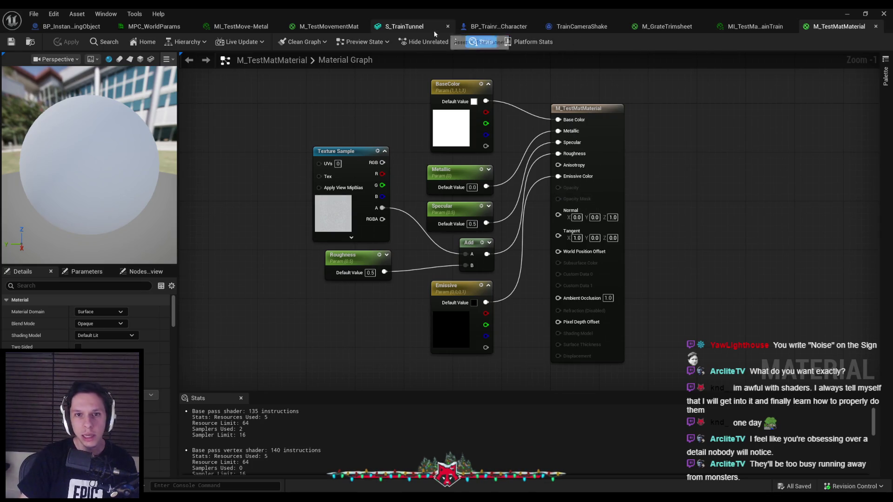
Browse the M_TestMovementMat, MPC_WorldParams, BP_InstancedMovingObject, material instance and M_GrateTrimsheet tabs, ending on M_TestMatMaterial
left_click(330, 29)
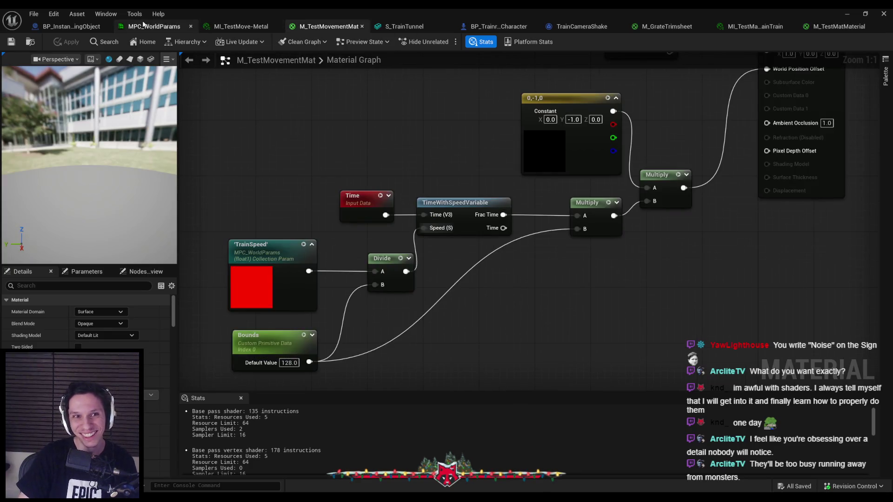
scroll(379, 149, "down", 1)
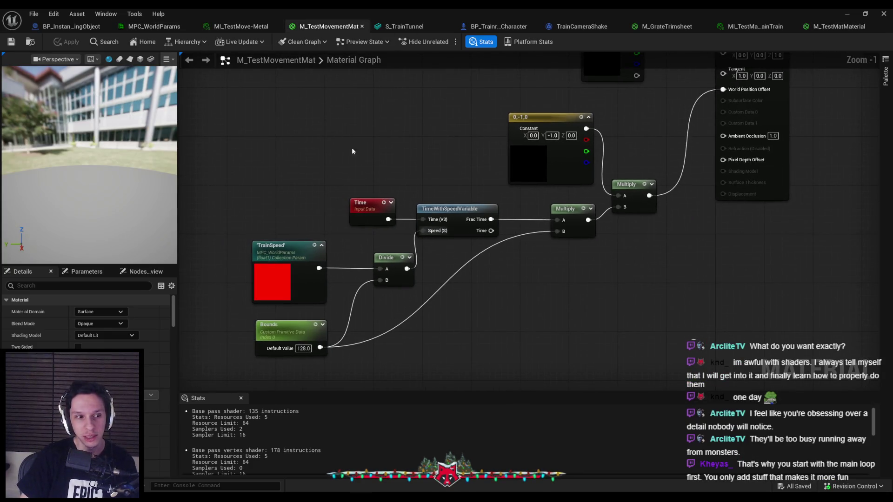
left_click(154, 28)
left_click(102, 27)
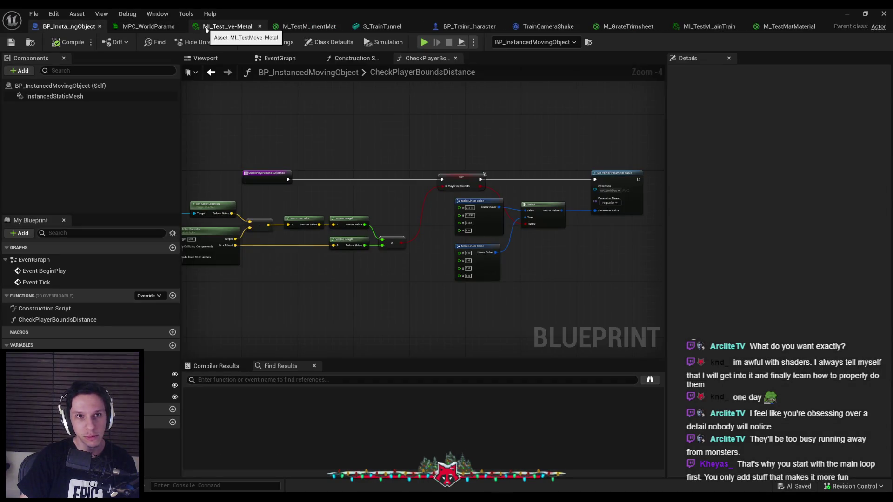
left_click(207, 28)
left_click(738, 28)
left_click(661, 27)
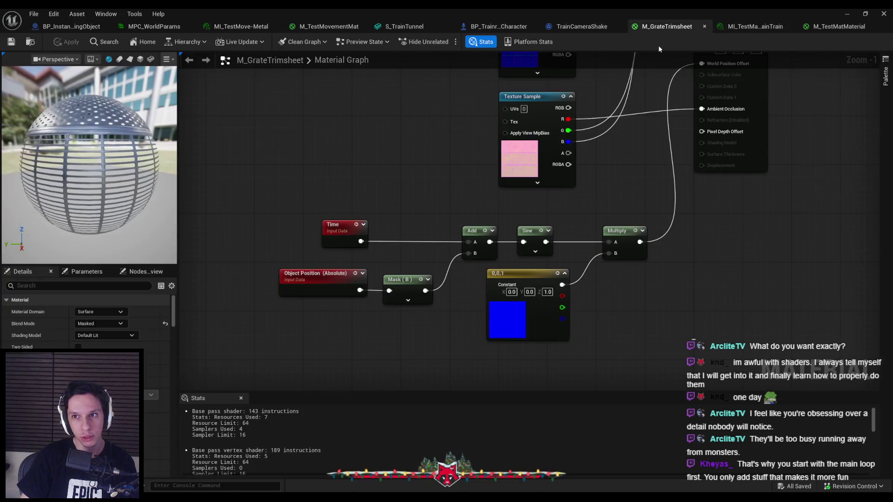
left_click(828, 26)
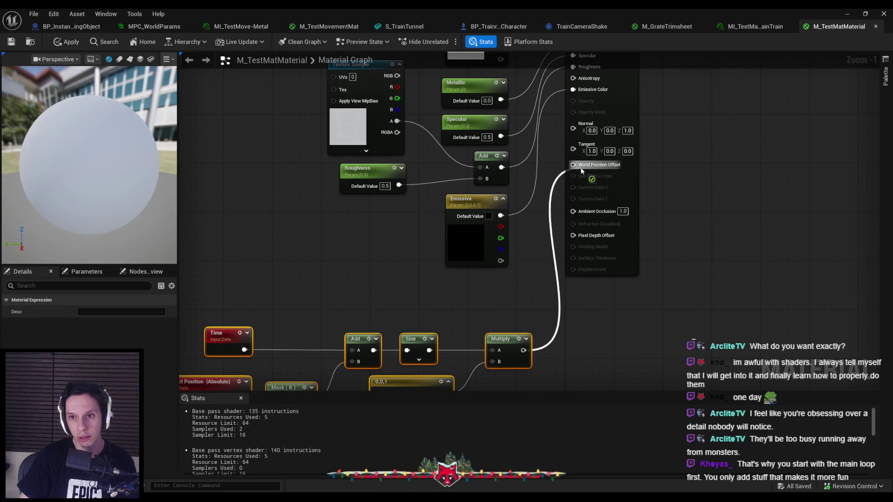
Connect Multiply to World Position Offset, apply, and view the cabin interior in the level
left_click_drag(581, 171, 574, 165)
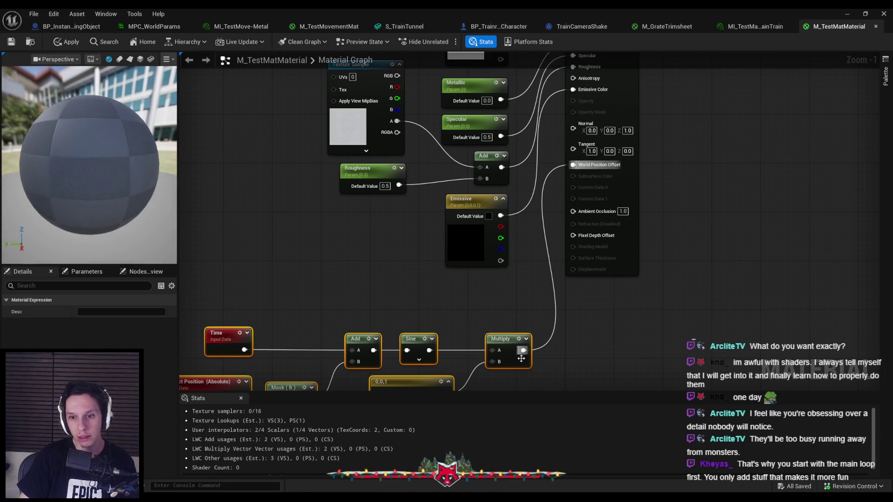
left_click(63, 46)
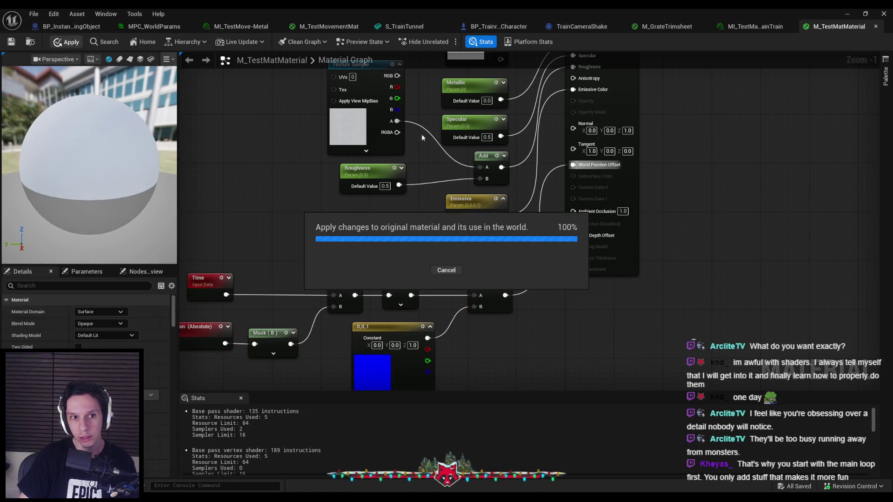
left_click(847, 14)
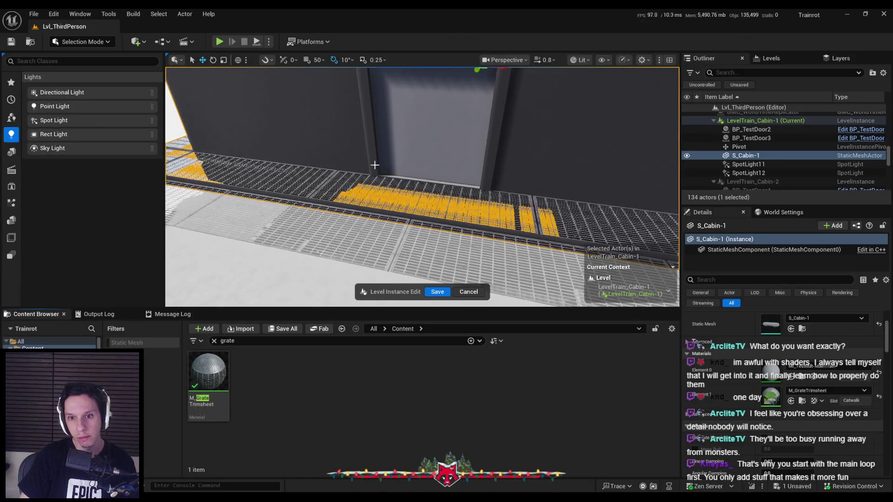
left_click(437, 291)
left_click_drag(436, 231, 436, 200)
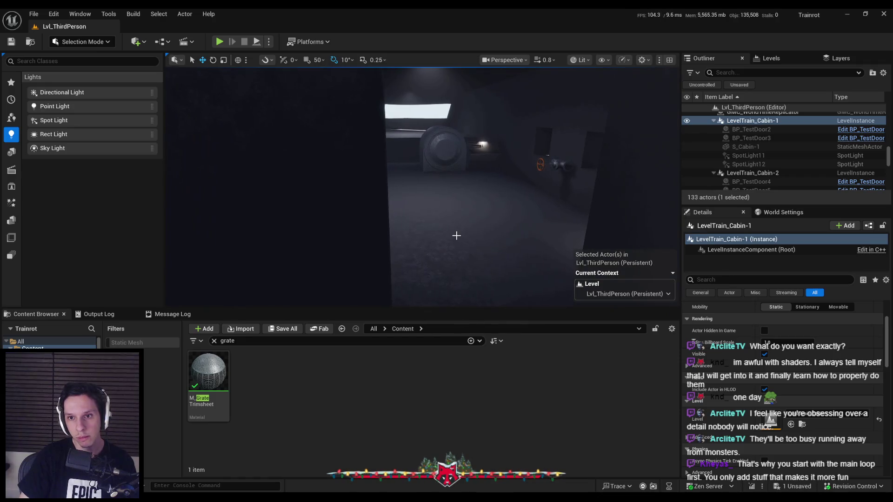
left_click_drag(457, 236, 460, 236)
Back in M_TestMatMaterial, move the new offset node group to the left
key("alt+Tab")
scroll(448, 284, "down", 1)
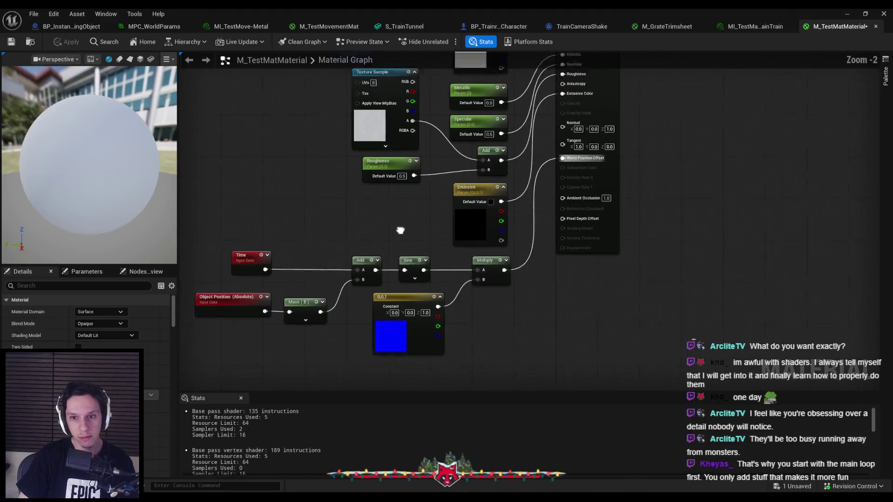
left_click_drag(531, 335, 219, 230)
mouse_move(509, 262)
left_mouse_down()
mouse_move(418, 268)
mouse_move(446, 263)
mouse_move(435, 258)
left_mouse_up()
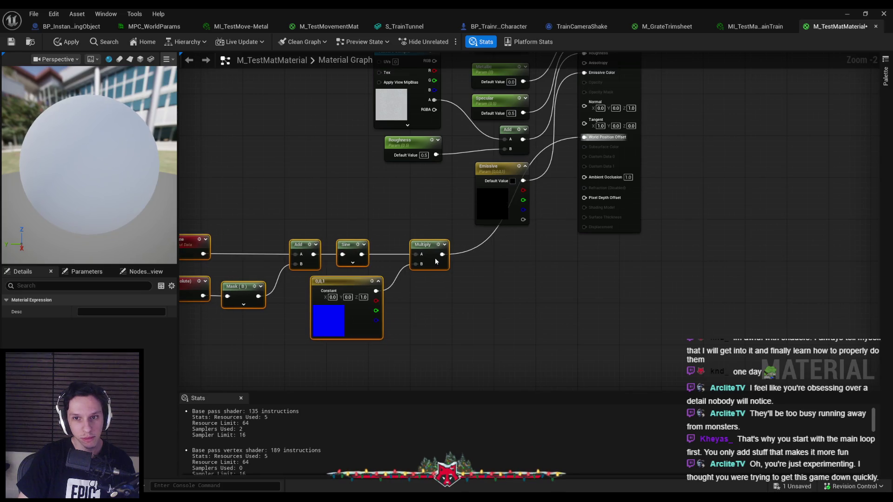
left_click(446, 255)
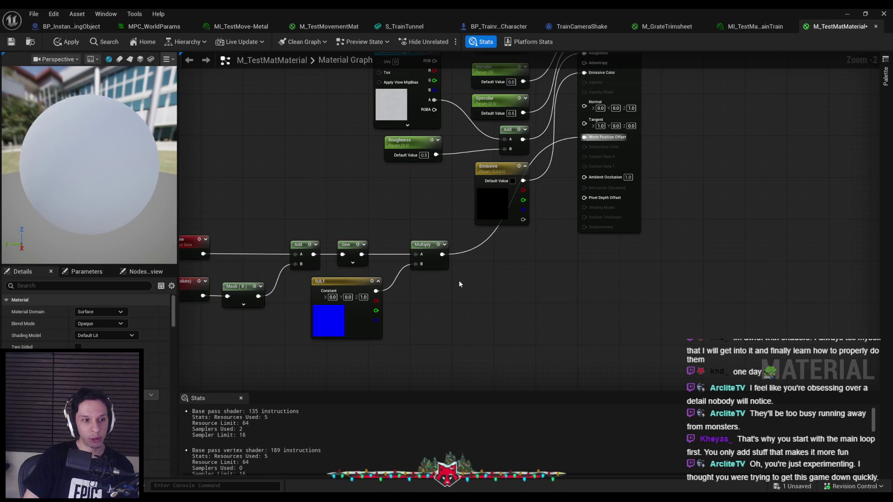
Try adding a DynamicBranch node fed by Multiply, then delete it
left_click_drag(442, 255, 477, 257)
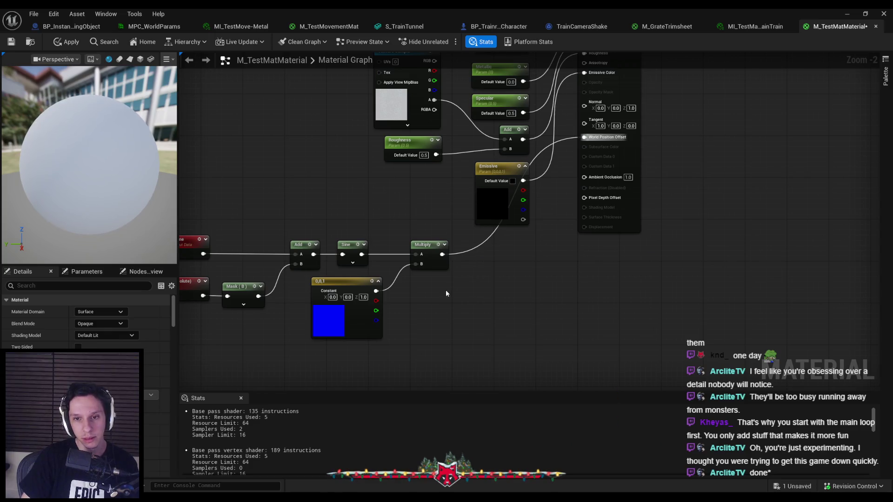
left_click_drag(480, 254, 480, 255)
left_click(399, 334)
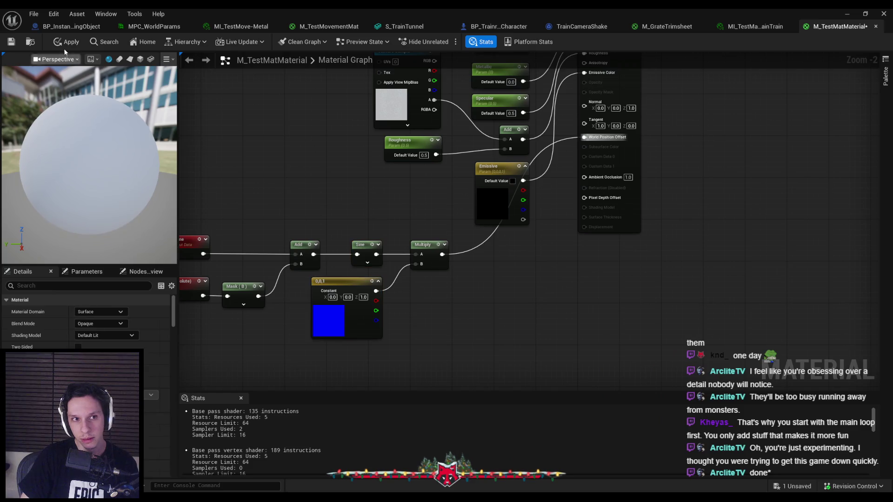
left_click_drag(447, 259, 490, 258)
type("branc")
key("Return")
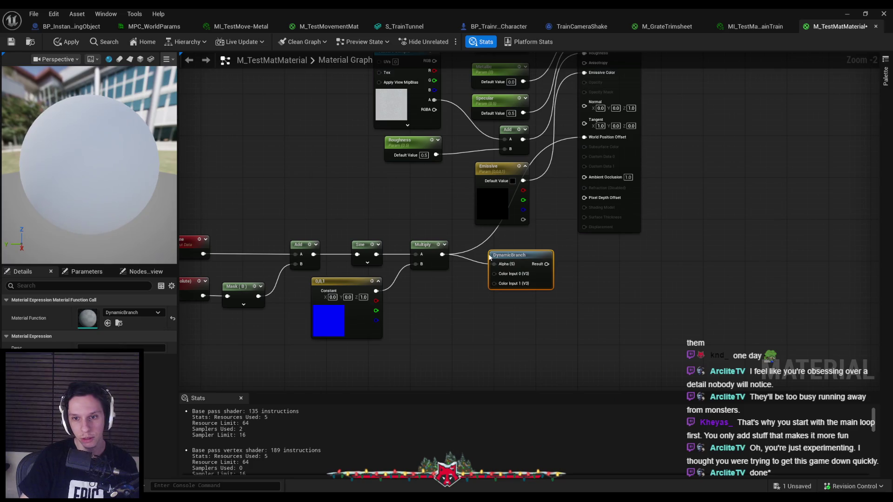
key("Delete")
Browse the node palette categories and place a Material Cache Value node
left_click_drag(442, 255, 485, 261)
type("branc")
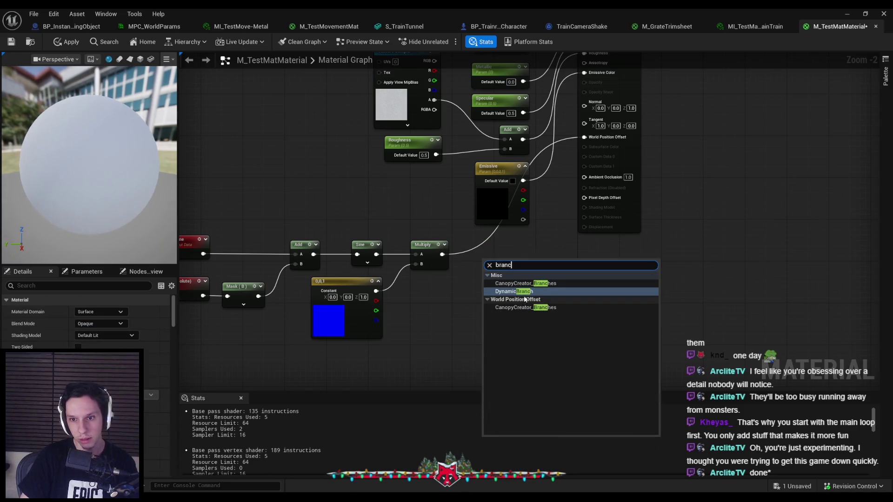
key("BackSpace")
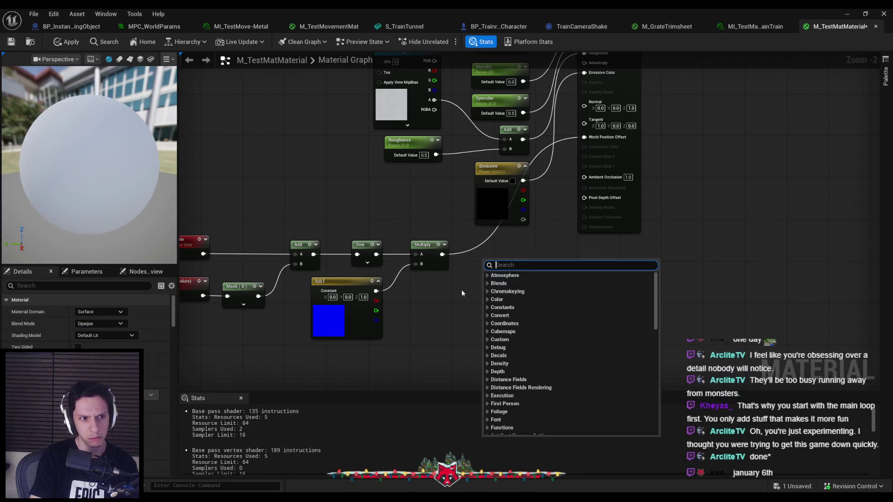
key("Up")
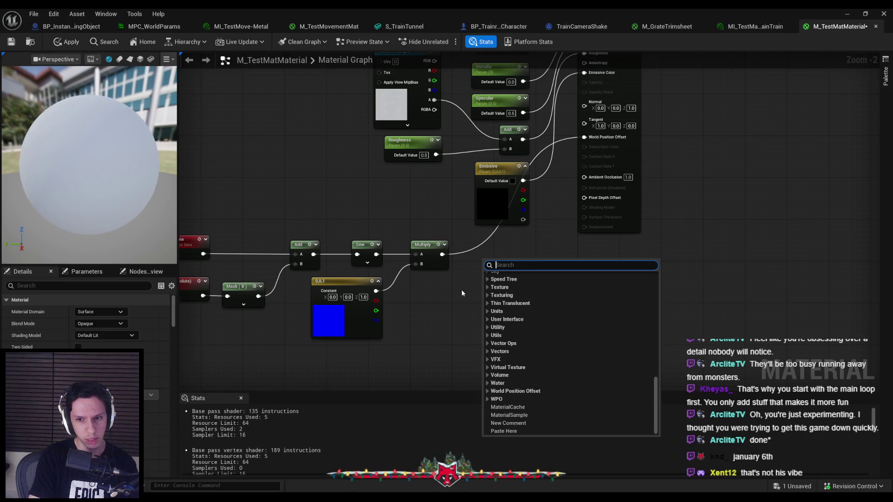
type("flow")
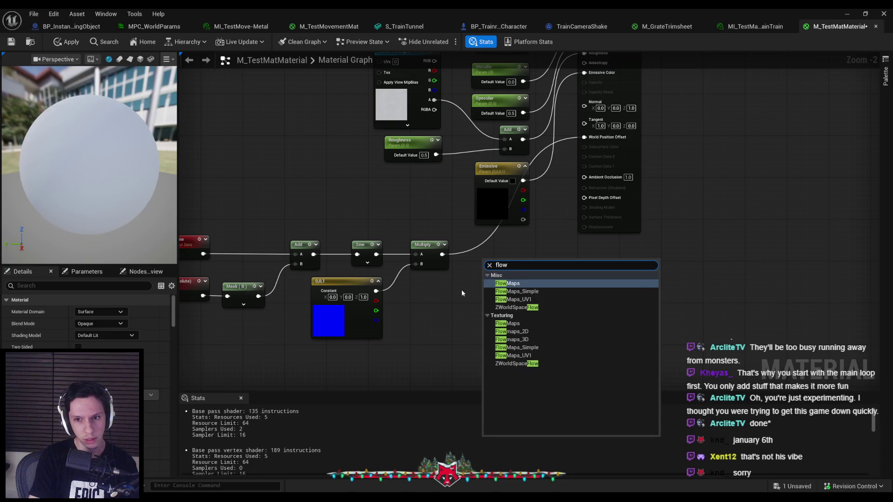
key("BackSpace")
key("BackSpace")
key("BackSpace")
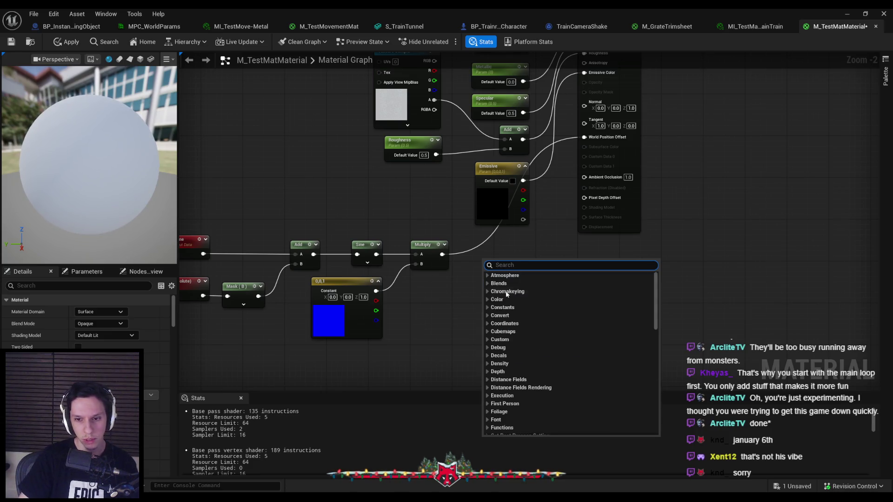
left_click_drag(657, 319, 658, 431)
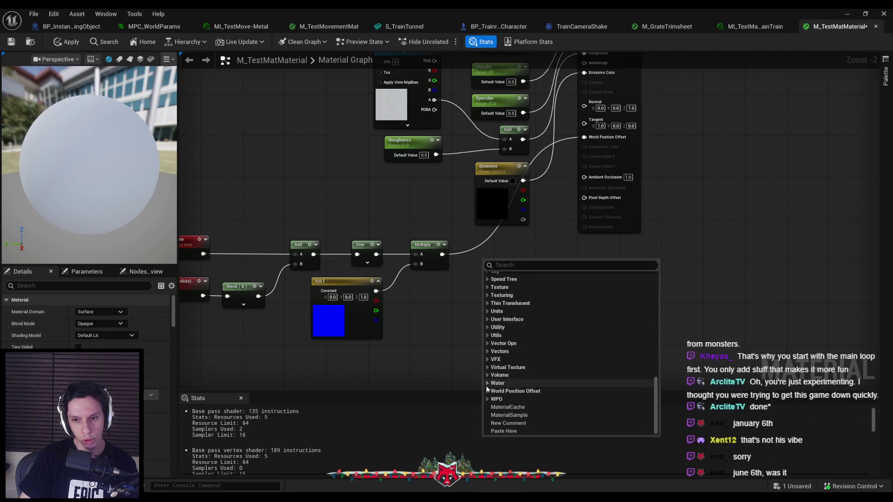
left_click(487, 392)
left_click(487, 392)
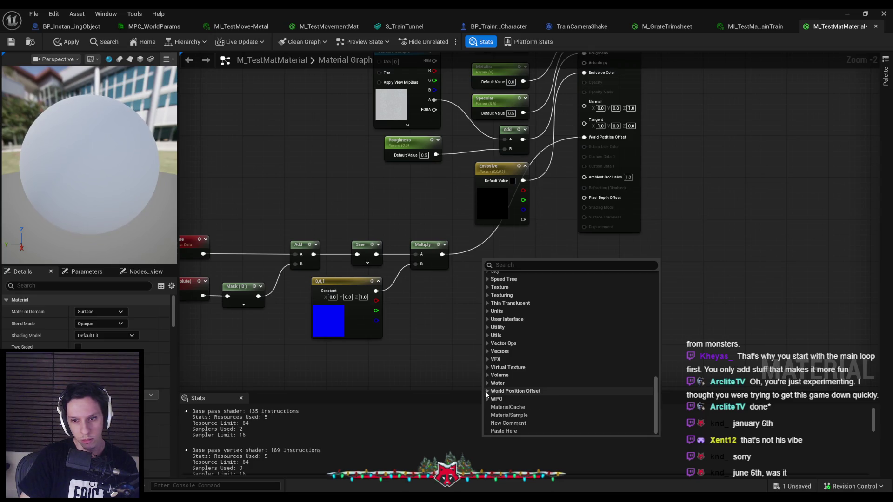
left_click(504, 416)
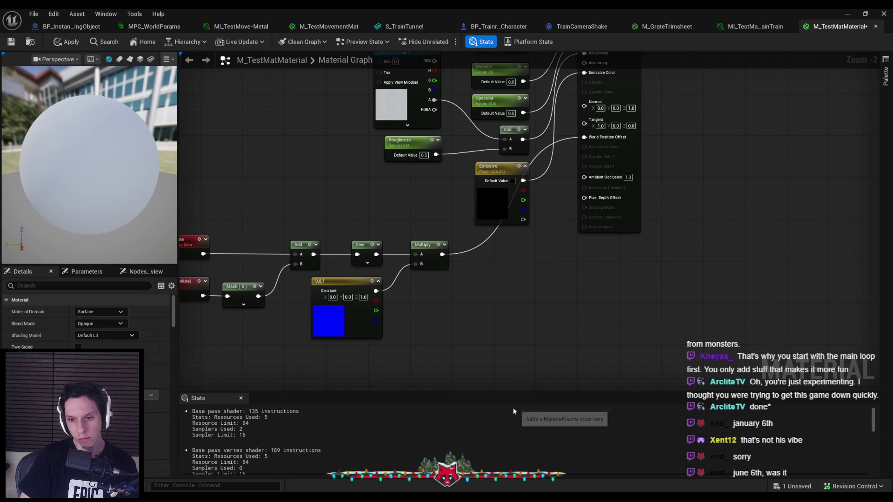
Delete the Material Cache Value node, then add and remove a Material Sample node
scroll(499, 313, "up", 2)
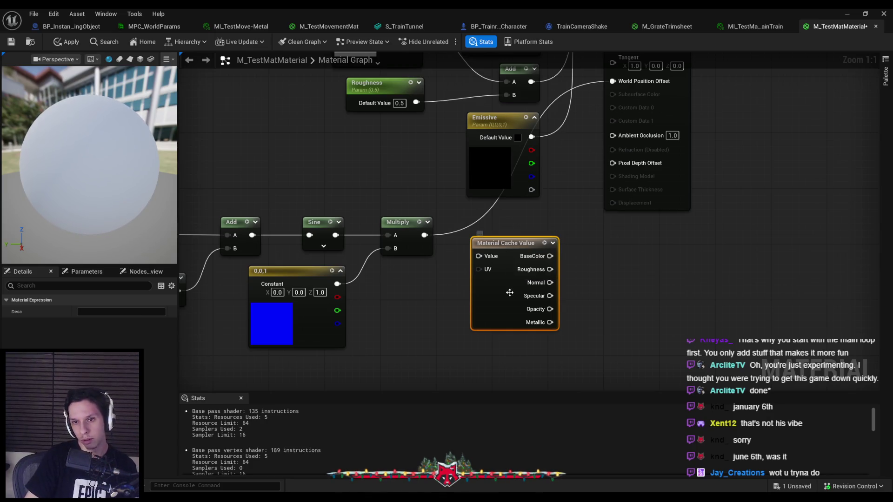
key("Delete")
right_click(494, 259)
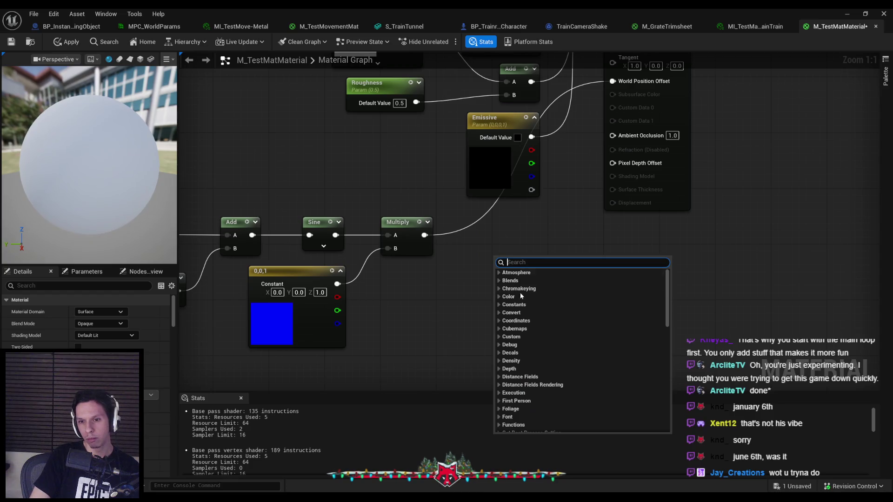
scroll(535, 353, "down", 15)
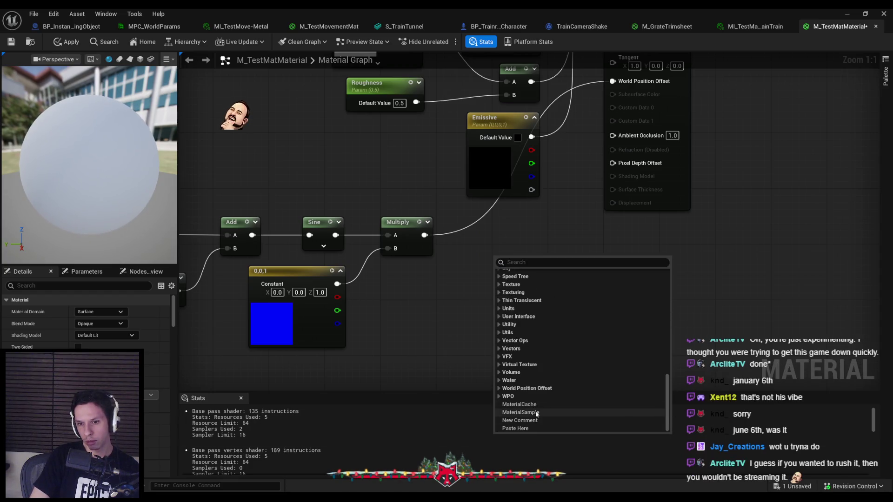
left_click(537, 413)
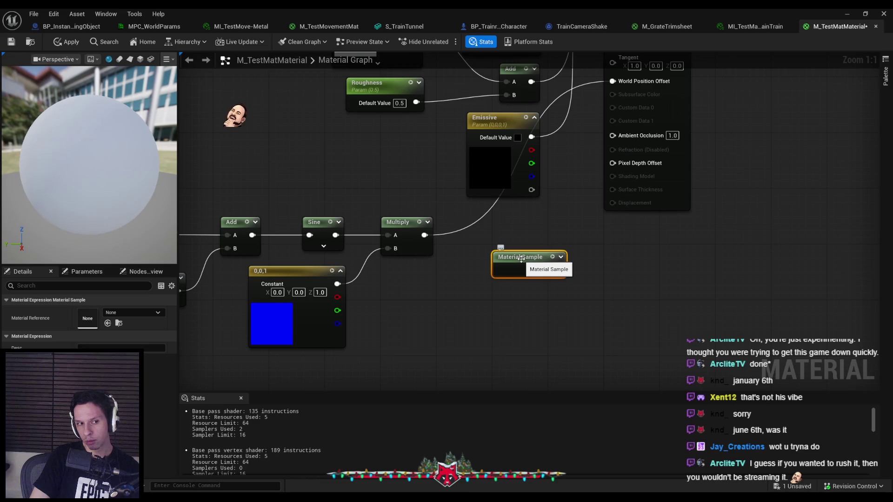
key("Delete")
Add a Material Sample set to M_Basic_Floor, delete it, and save M_TestMatMaterial
right_click(512, 272)
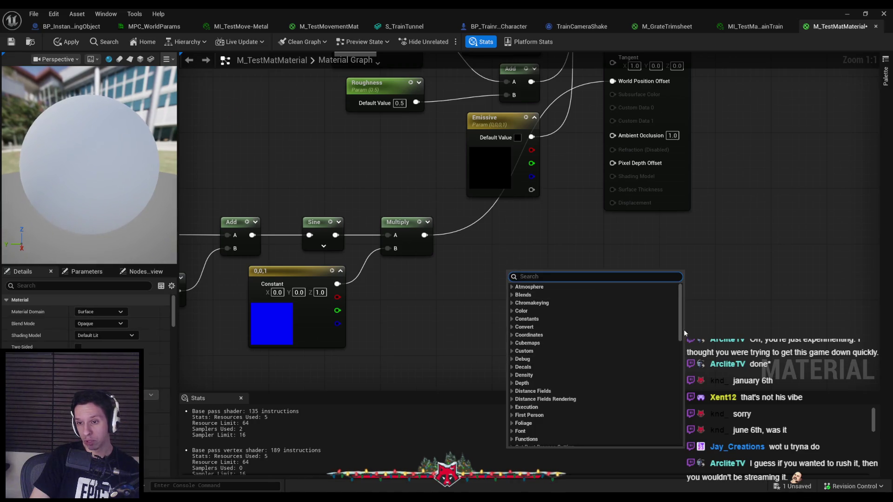
scroll(680, 333, "down", 15)
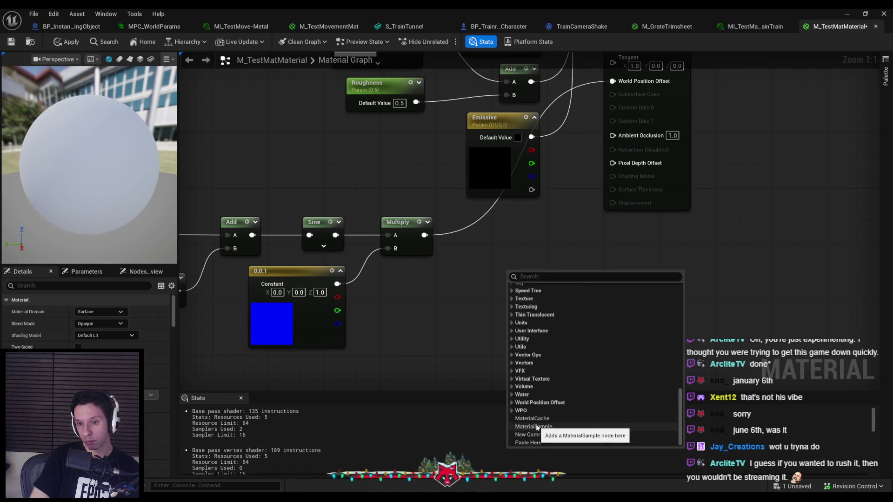
left_click(537, 427)
left_click(144, 312)
left_click(144, 312)
left_click(143, 312)
left_click(153, 270)
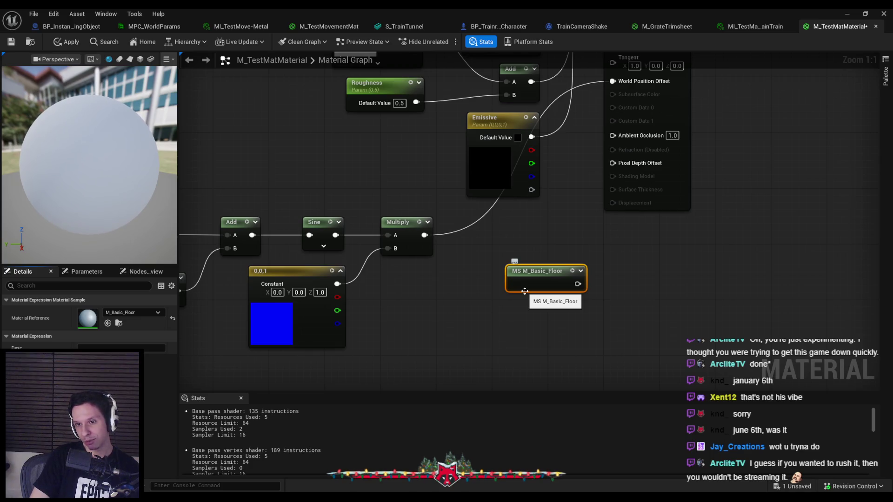
left_click_drag(524, 291, 508, 291)
key("Delete")
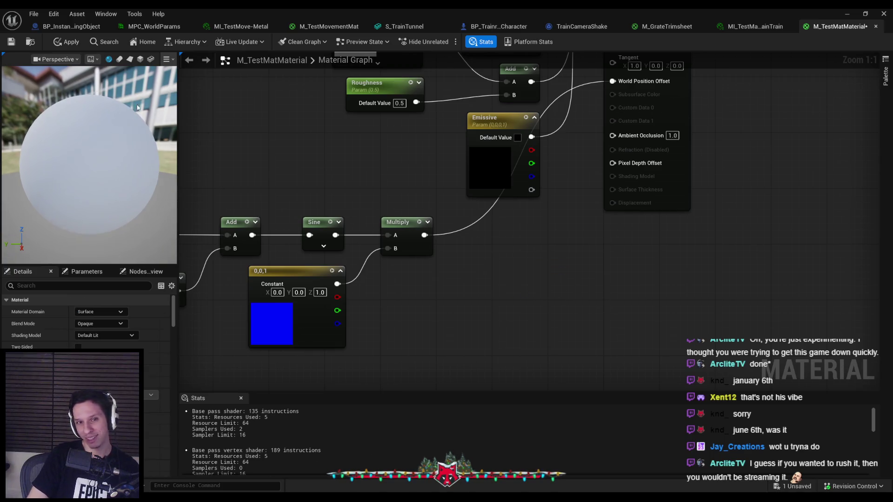
key("ctrl+s")
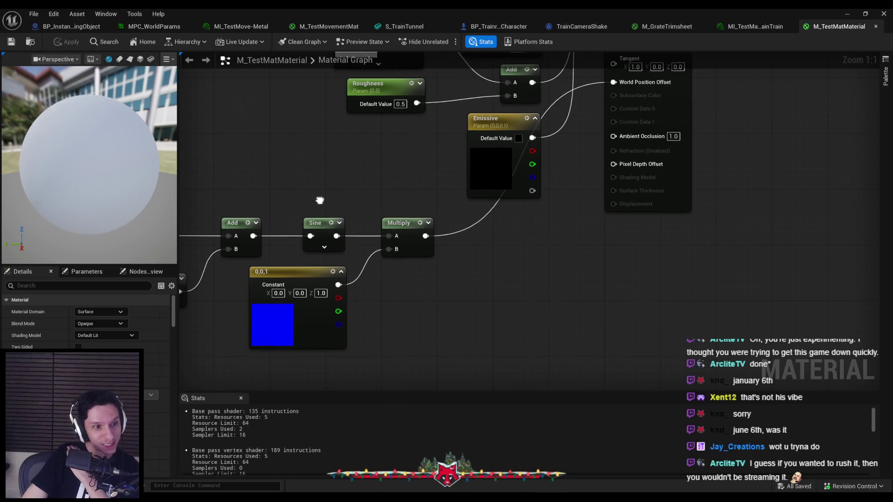
Add a Static Bool Parameter node named UseWPO to the graph
left_click_drag(319, 203, 333, 223)
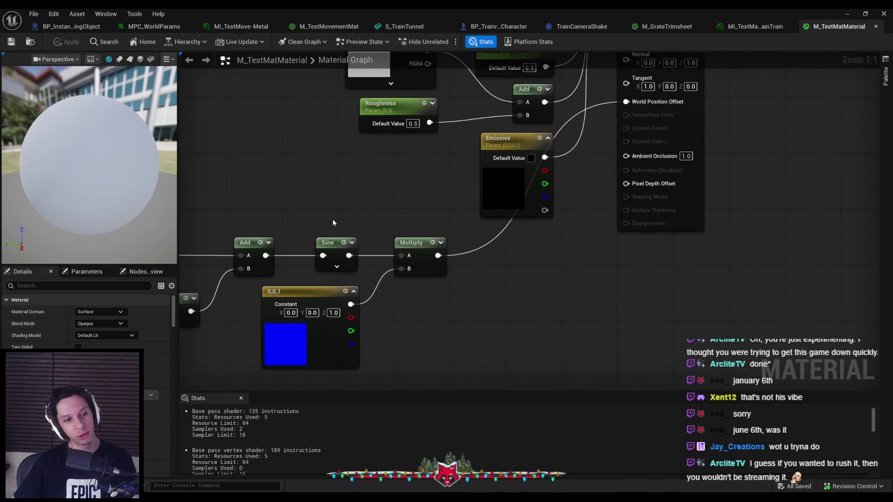
right_click(514, 303)
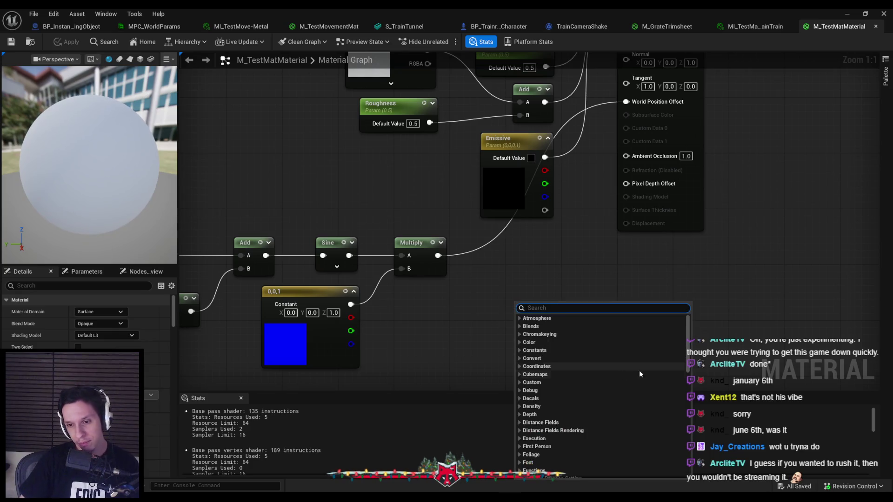
mouse_move(690, 355)
left_mouse_down()
mouse_move(686, 436)
mouse_move(686, 421)
left_mouse_up()
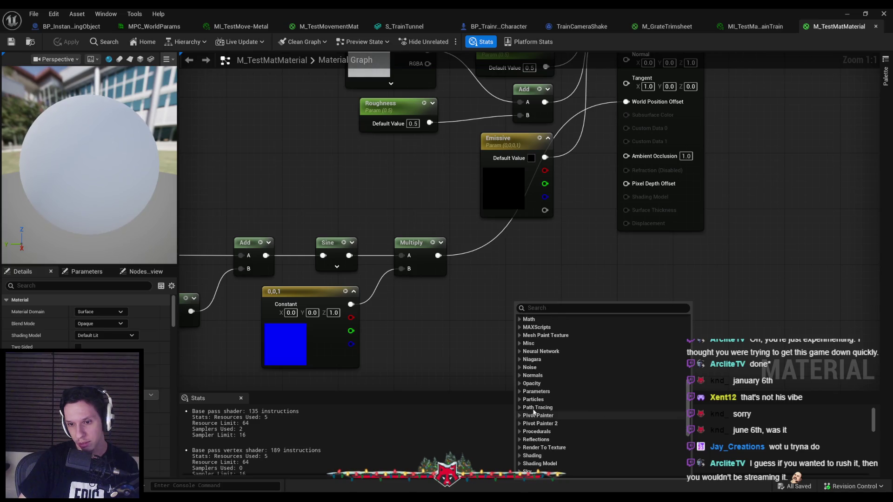
left_click(520, 391)
left_click(520, 392)
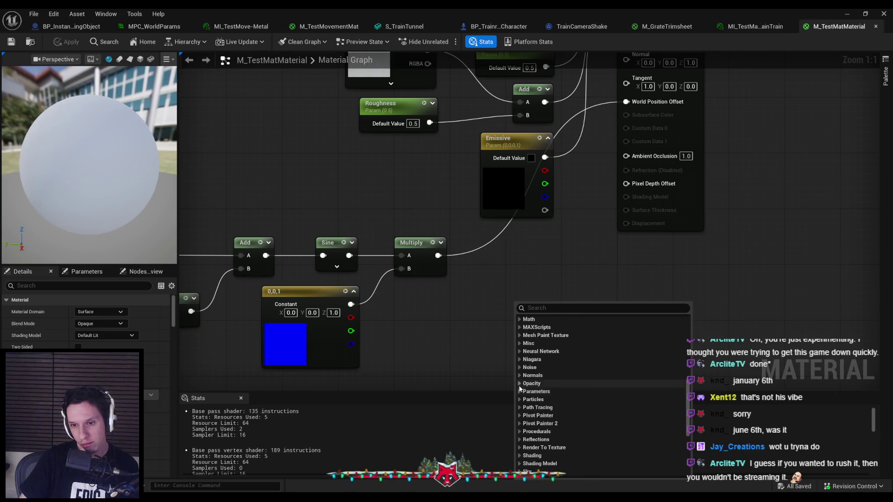
left_click(520, 391)
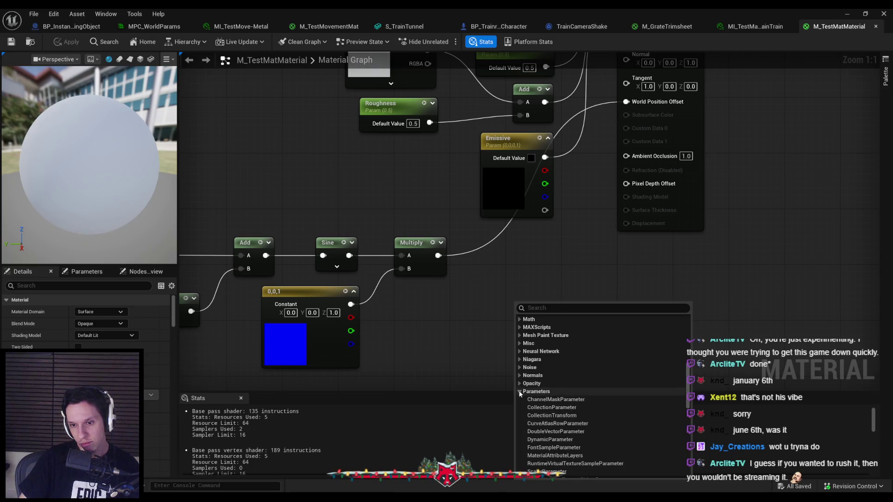
scroll(518, 389, "down", 3)
left_click(540, 420)
type("UseWP")
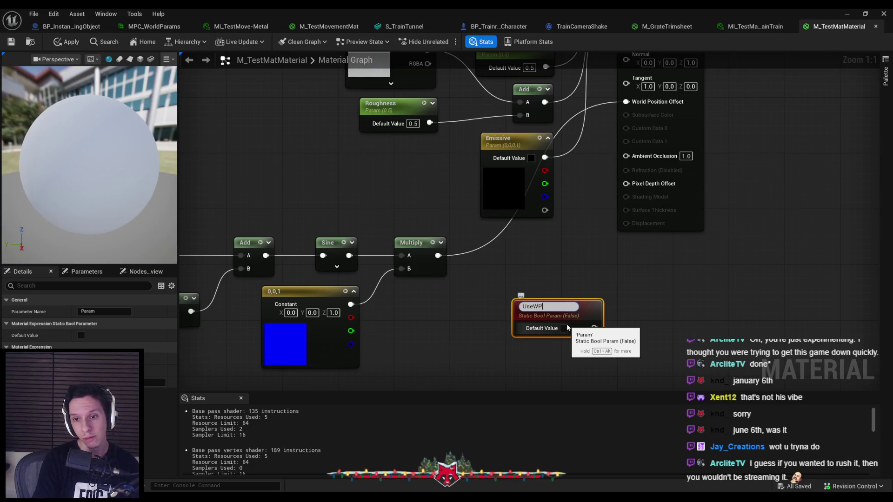
type("O")
key("Return")
Add a Switch node driven by UseWPO and shift it to the right
mouse_move(567, 328)
left_mouse_down()
mouse_move(512, 340)
mouse_move(560, 293)
left_mouse_up()
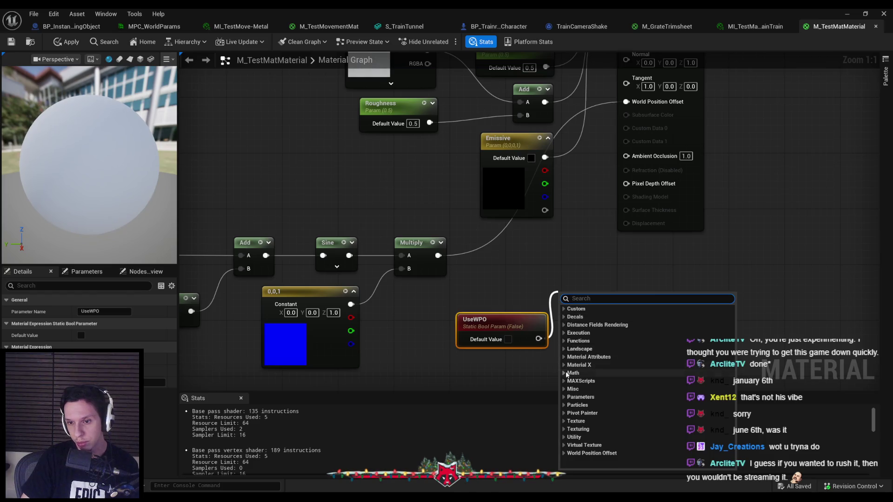
left_click(565, 437)
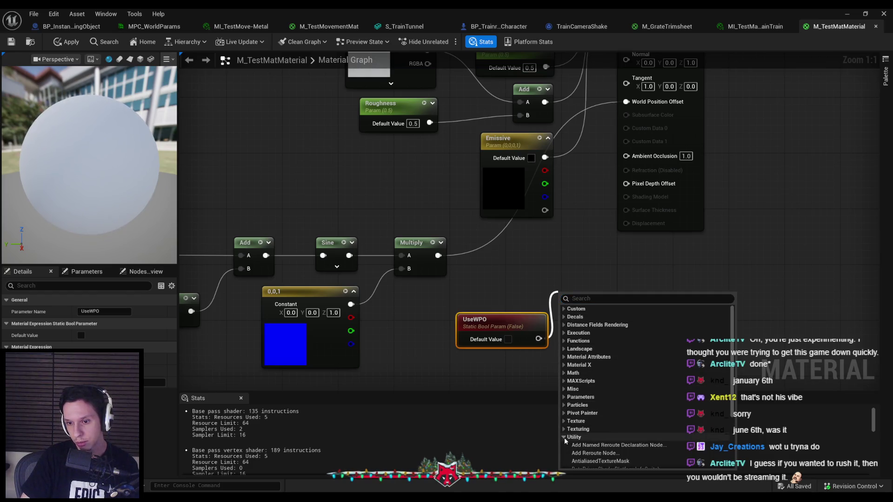
scroll(565, 436, "down", 2)
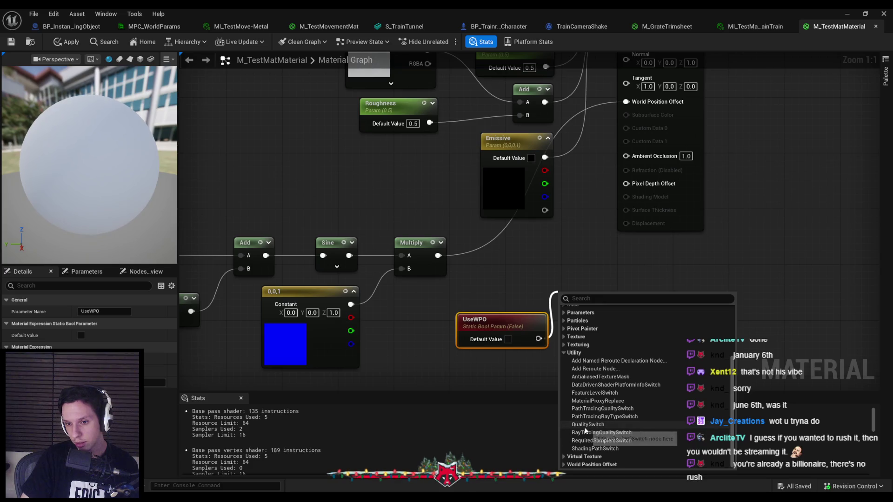
type("switch")
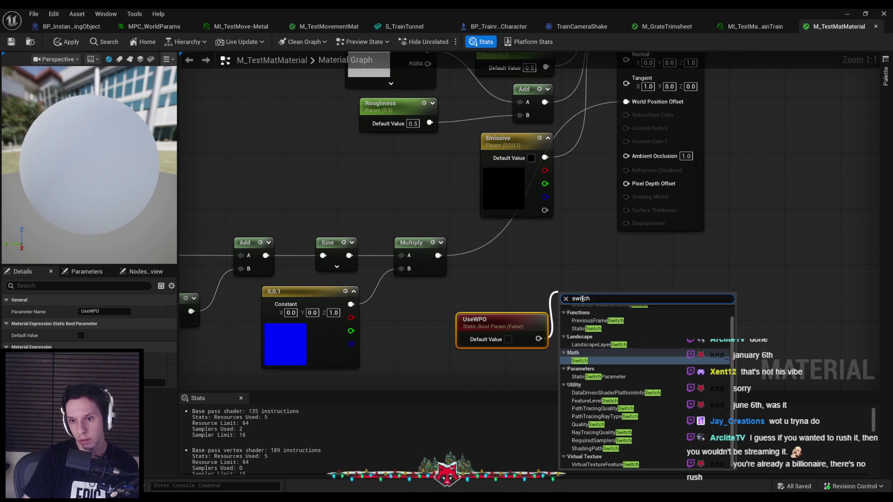
key("Return")
mouse_move(556, 330)
left_mouse_down()
mouse_move(586, 328)
mouse_move(616, 305)
left_mouse_up()
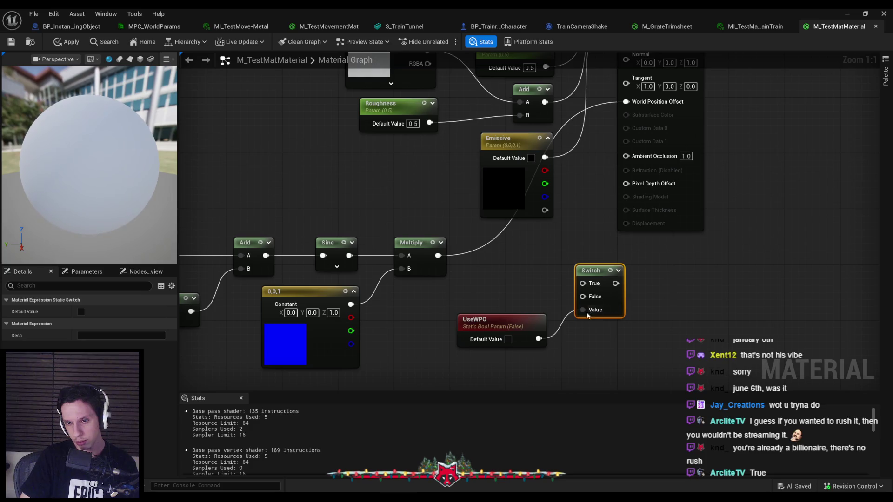
Add a StaticSwitchParameter node named Param wired from UseWPO and bring it into view
mouse_move(538, 339)
left_mouse_down()
mouse_move(605, 353)
mouse_move(601, 334)
left_mouse_up()
type("param")
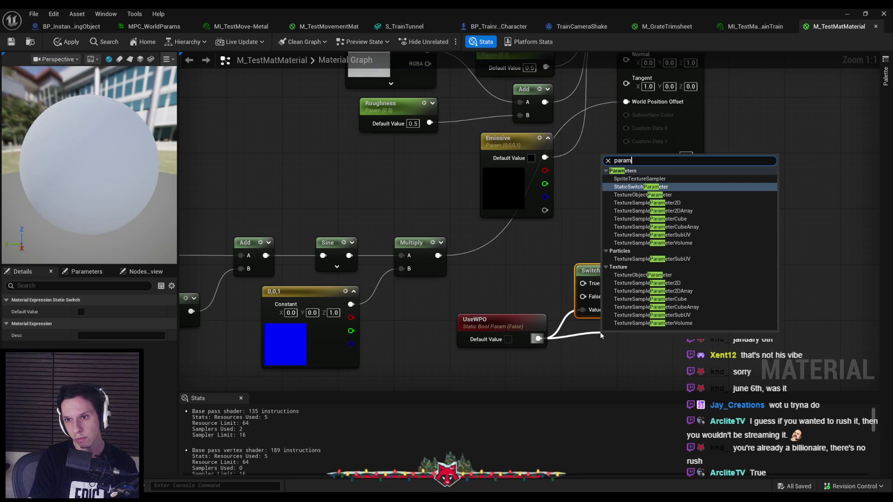
key("Return")
left_click_drag(601, 371, 544, 329)
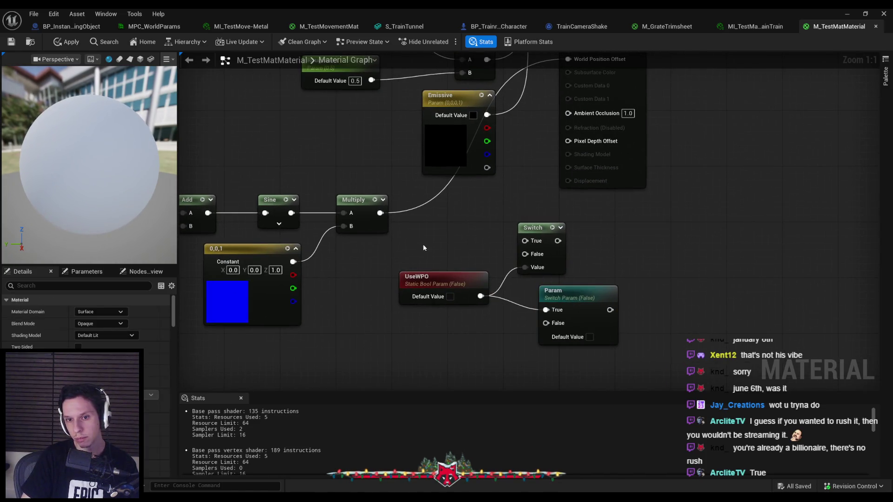
Delete the old UseWPO and Switch nodes, rename Param to UseWPO and place it beside Multiply
left_click_drag(527, 325, 528, 326)
key("Delete")
left_click(556, 291)
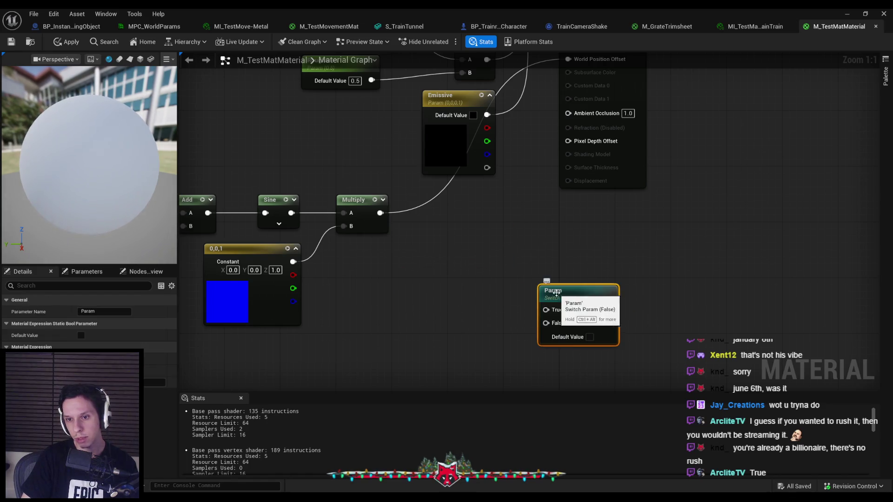
key("F2")
type("U")
key("Return")
mouse_move(560, 307)
left_mouse_down()
mouse_move(526, 255)
mouse_move(389, 227)
mouse_move(378, 215)
left_mouse_up()
Wire Multiply into UseWPO's True input and UseWPO's output into World Position Offset
scroll(512, 247, "down", 1)
mouse_move(481, 278)
left_mouse_down()
mouse_move(492, 189)
mouse_move(550, 122)
mouse_move(543, 117)
left_mouse_up()
left_click_drag(467, 281, 454, 270)
left_click(447, 326)
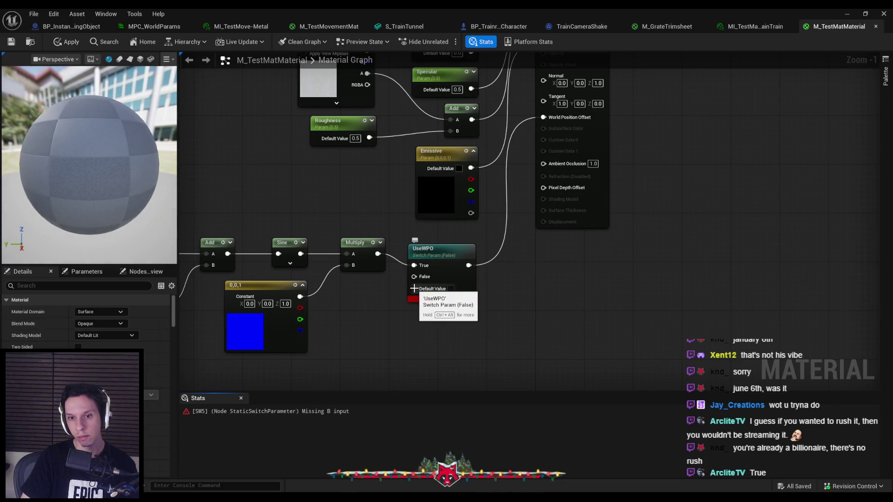
Feed a Constant 0 into the UseWPO False input and apply the material
left_click(442, 267)
mouse_move(414, 276)
left_mouse_down()
mouse_move(372, 321)
mouse_move(343, 296)
left_mouse_up()
type("const")
key("Return")
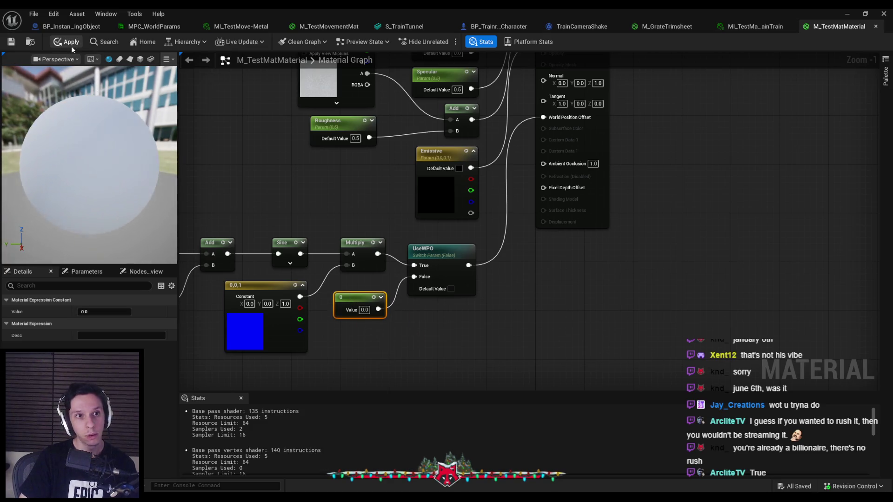
left_click(69, 43)
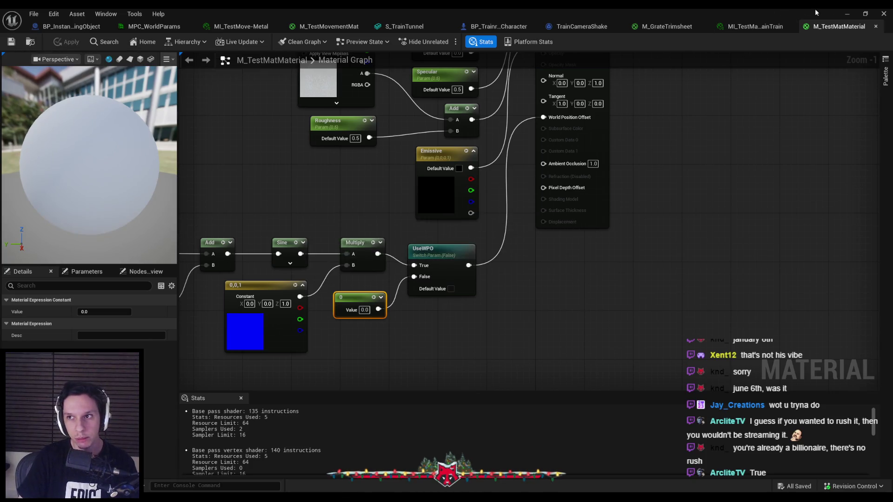
key("alt+Tab")
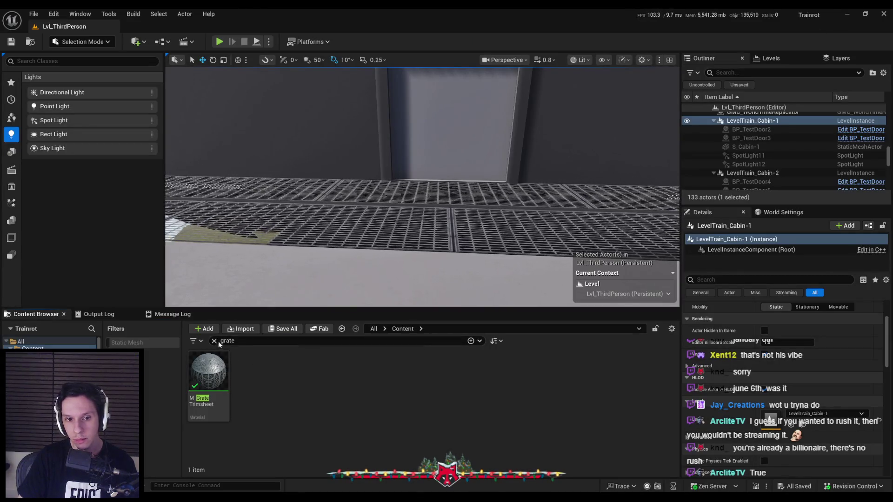
Clear the grate search filter and browse into the 3_MaterialLibrary folder in the Content Browser
left_click(214, 340)
left_click(447, 149)
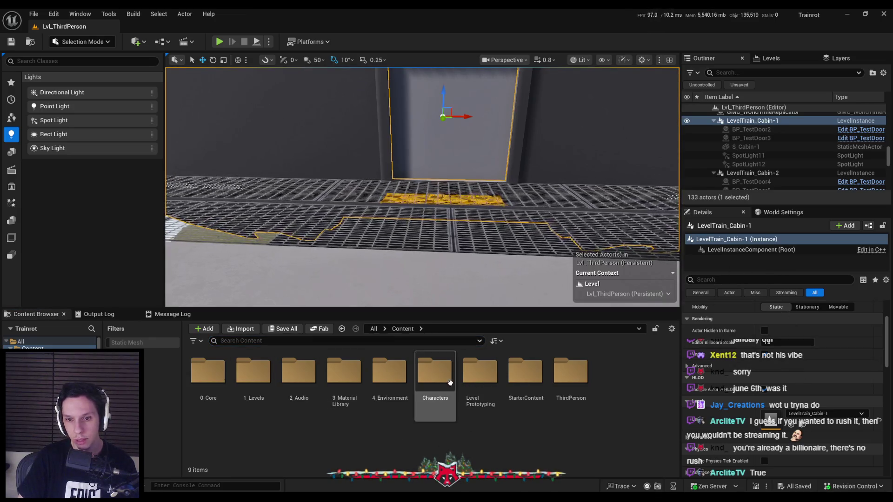
double_click(389, 372)
left_click(342, 329)
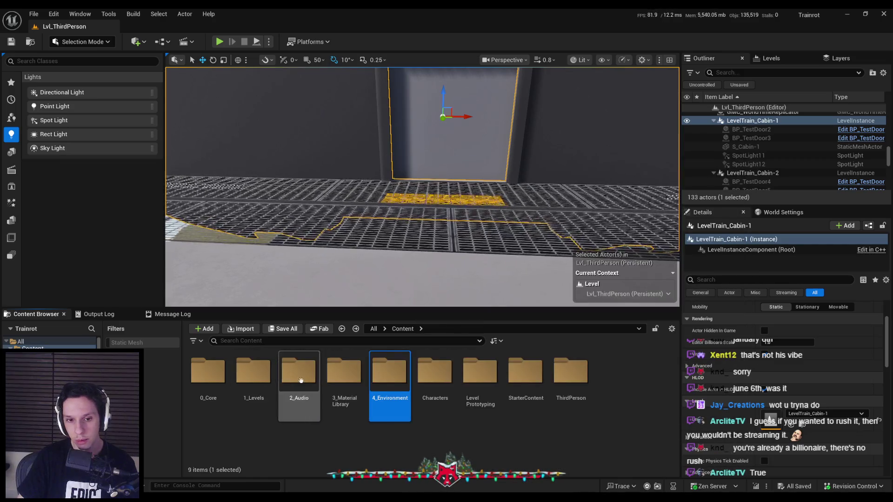
double_click(344, 372)
scroll(349, 412, "down", 1)
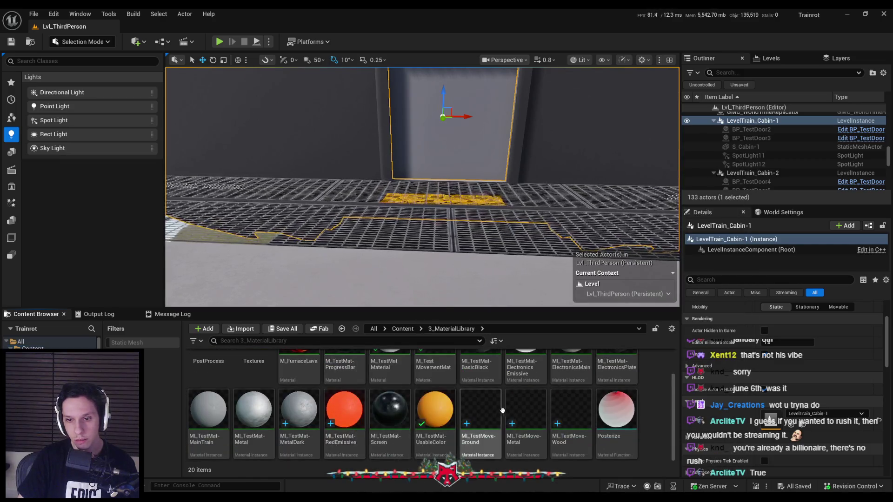
Check UseWPO under Global Static Switch Parameter Values in MI_TestMat-BasicBlack and leave its editor
double_click(491, 390)
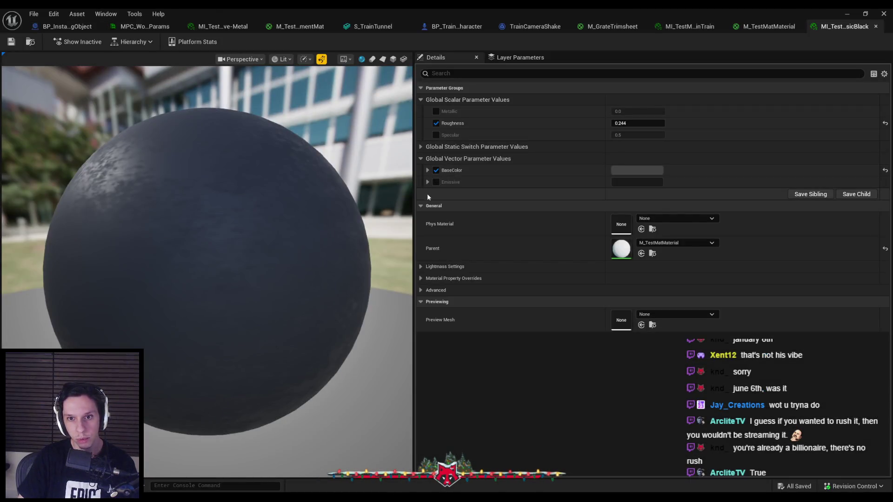
left_click(419, 149)
left_click(615, 159)
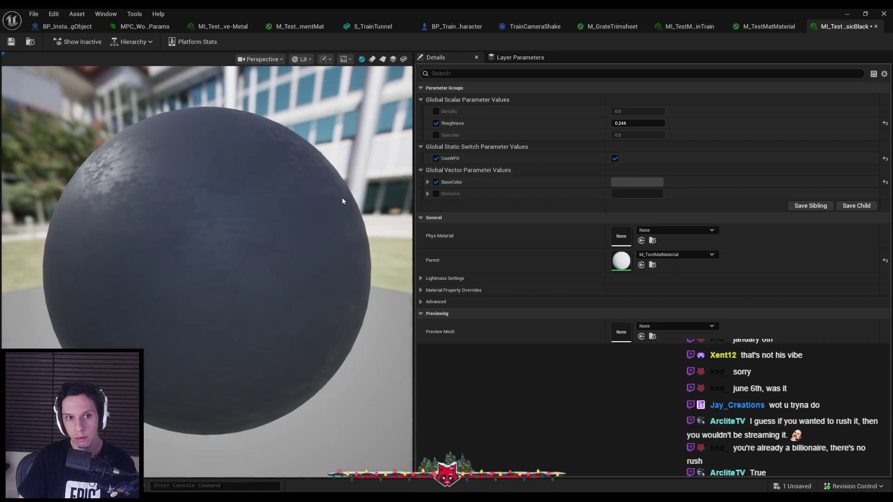
left_click(453, 353)
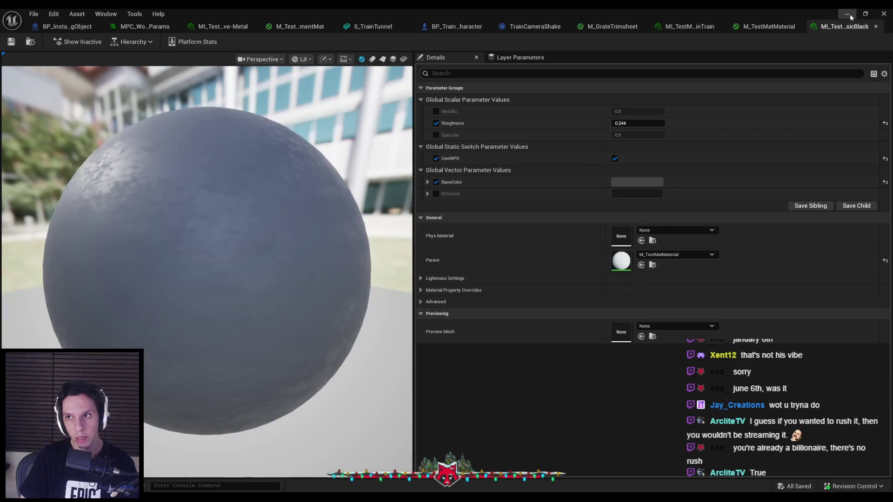
key("alt+Tab")
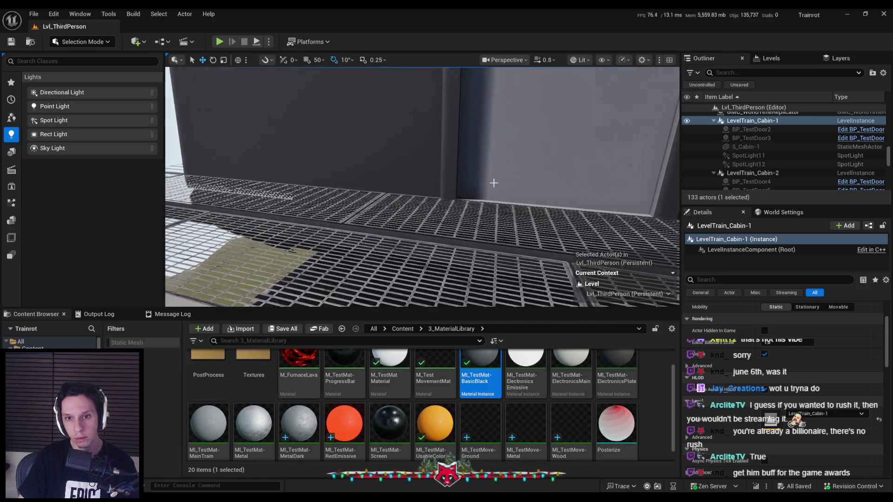
Select the train cabin and enter editing of its level instance
left_click_drag(493, 183, 493, 183)
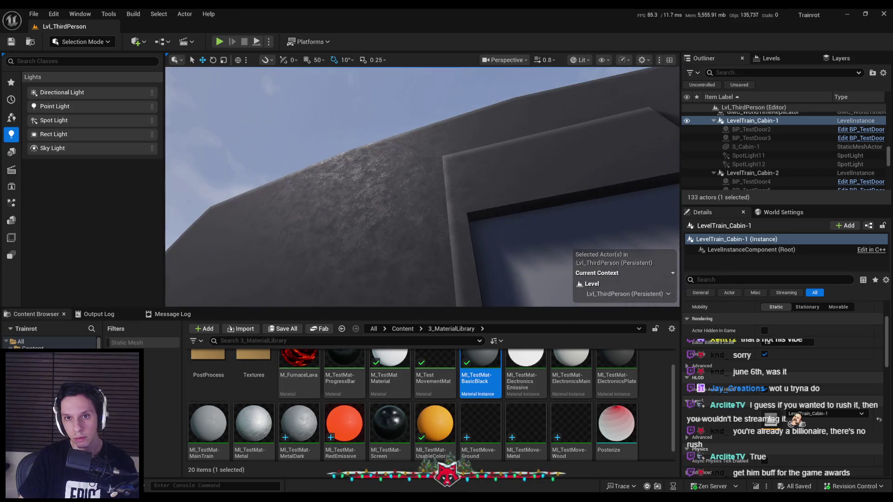
left_click(492, 187)
left_click_drag(507, 279, 500, 275)
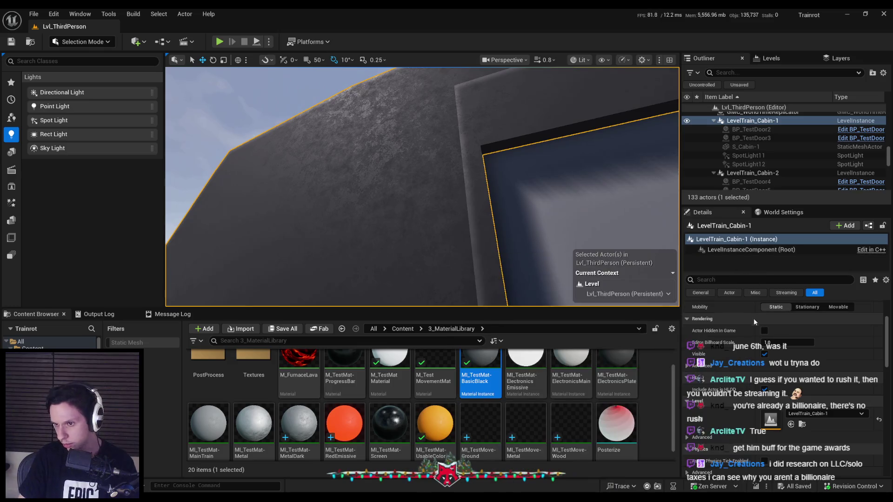
double_click(423, 235)
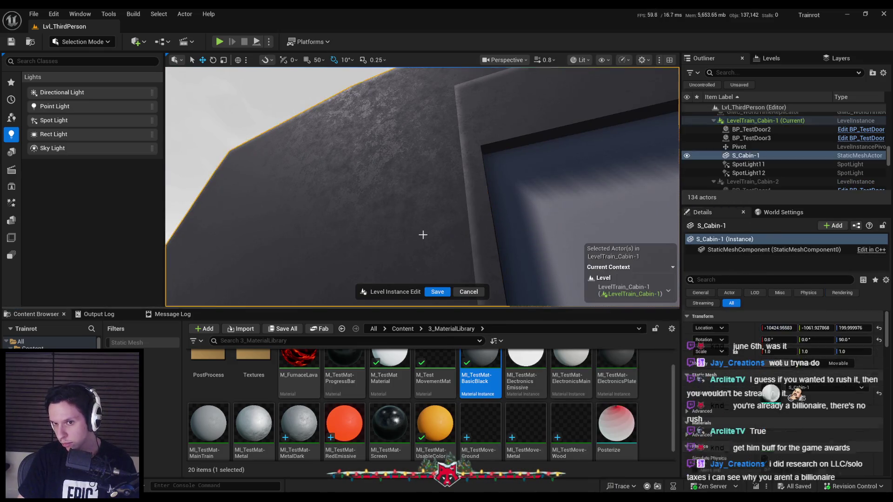
Toggle the UseWPO setting in MI_TestMat-BasicBlack, save and close it
scroll(745, 373, "down", 1)
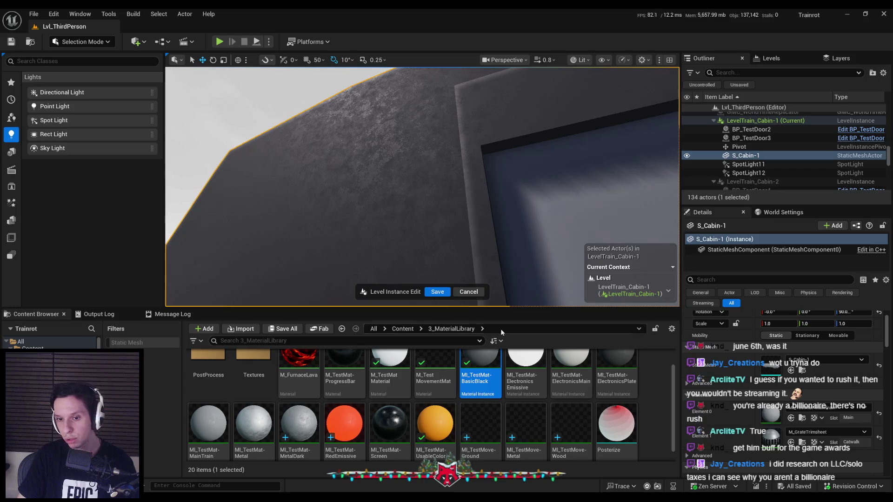
double_click(480, 372)
left_click(436, 158)
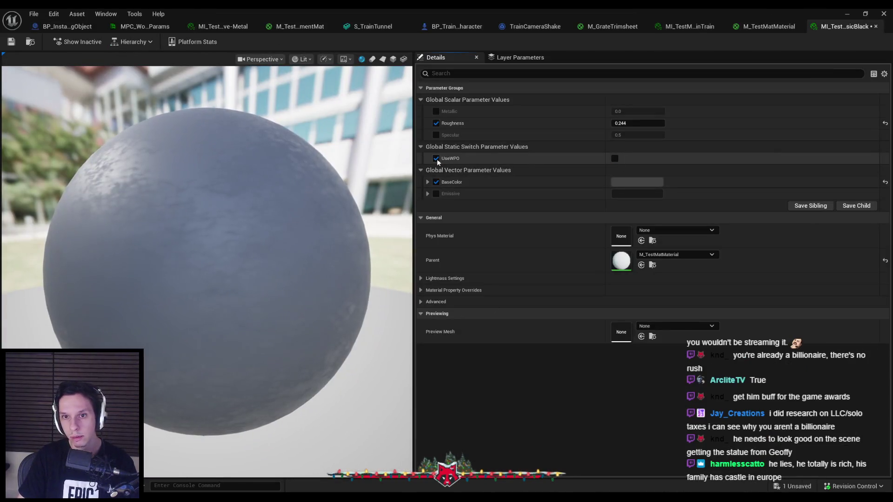
key("ctrl+s")
left_click(884, 13)
Override and enable UseWPO in MI_TestMat-MainTrain, then save it
scroll(625, 396, "down", 1)
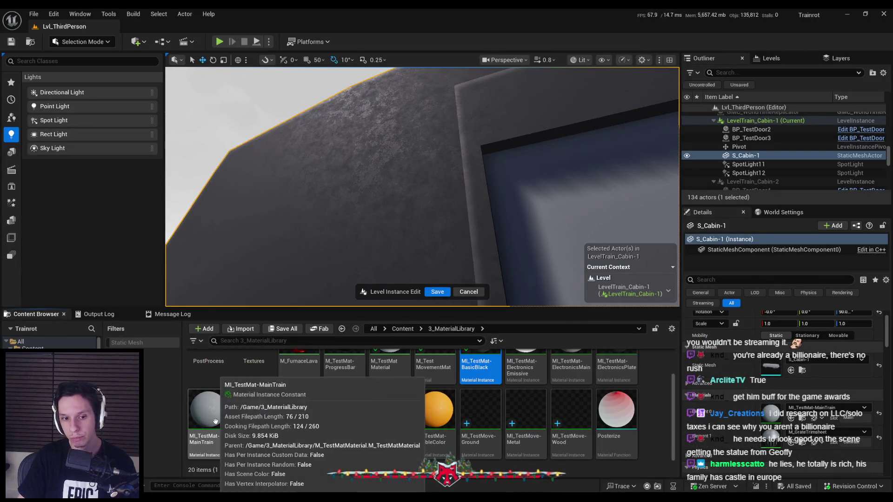
double_click(216, 421)
left_click(422, 148)
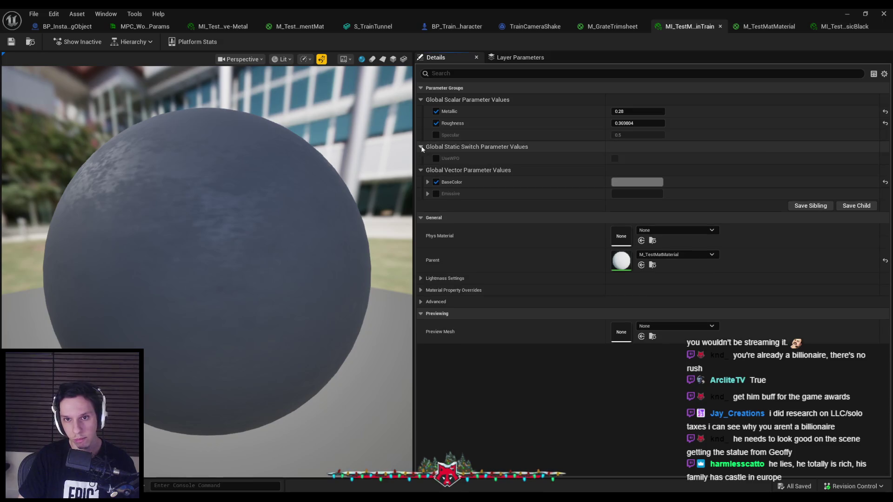
left_click(436, 158)
left_click(615, 158)
key("ctrl+s")
left_click(449, 353)
key("alt+Tab")
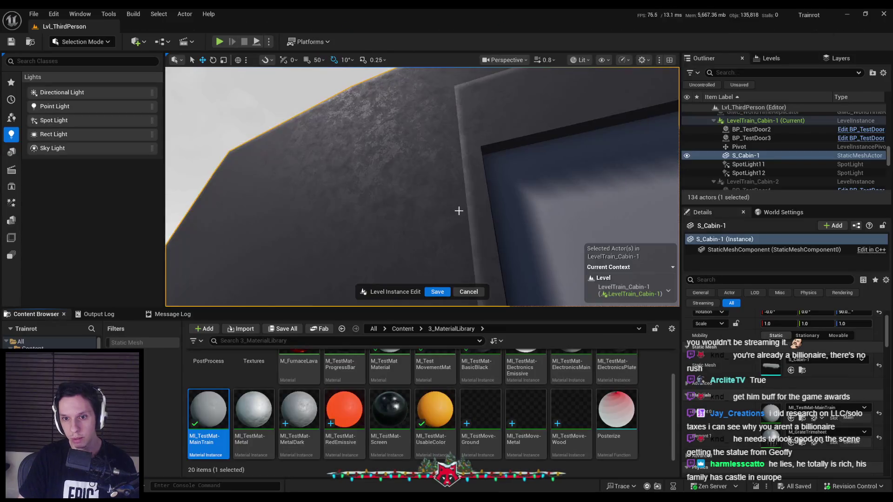
Exit the cabin level-instance edit and pull the view back along the wall
left_click(437, 292)
scroll(423, 186, "up", 6)
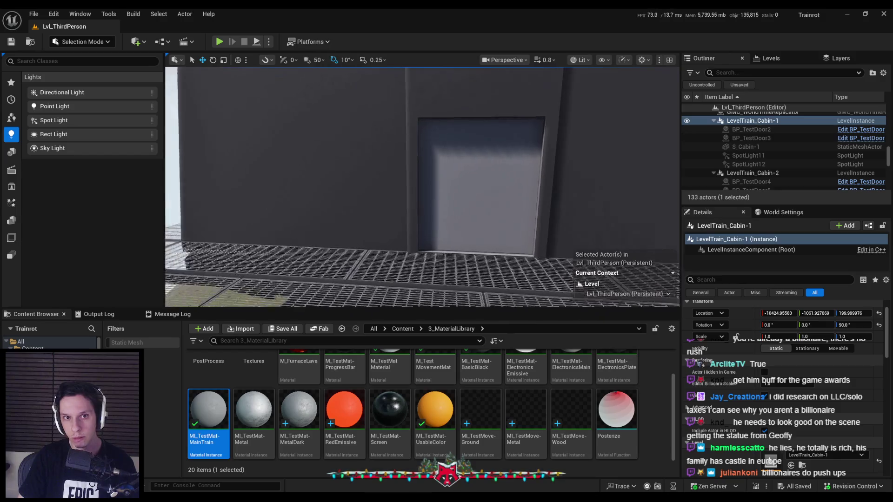
left_click_drag(507, 230, 465, 246)
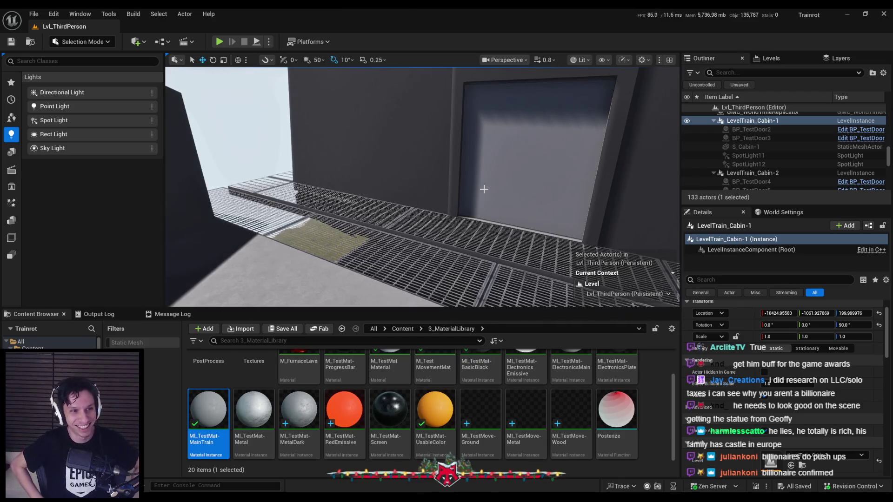
Shift the view right and start Play-in-Editor for the level
key("Right")
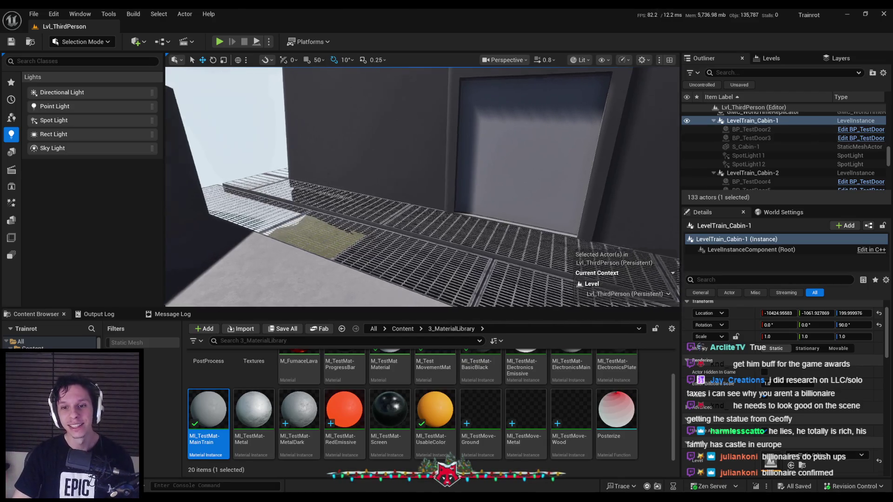
left_click(223, 44)
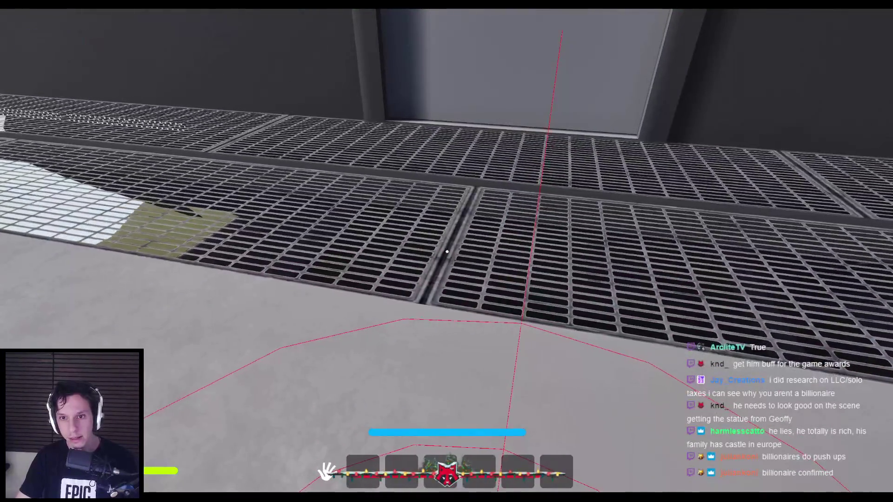
Walk through the vault room up to the glowing panel, then end the play session
mouse_move(447, 251)
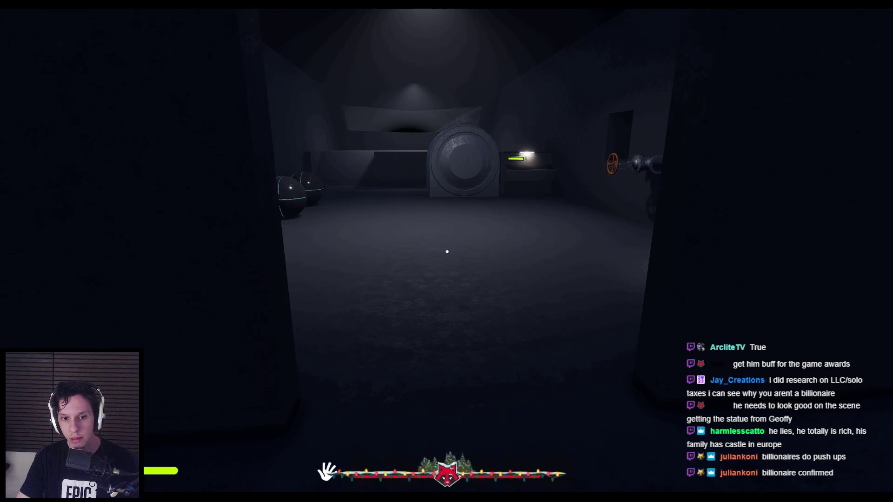
key("shift+w")
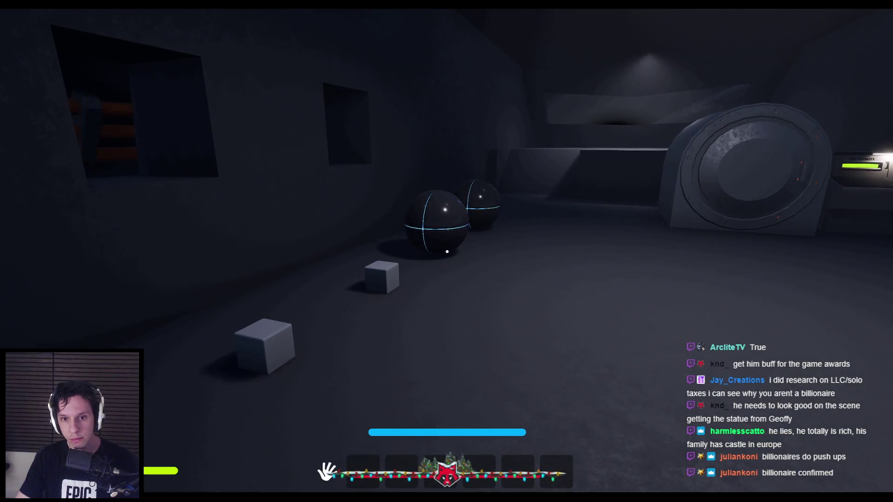
key("w")
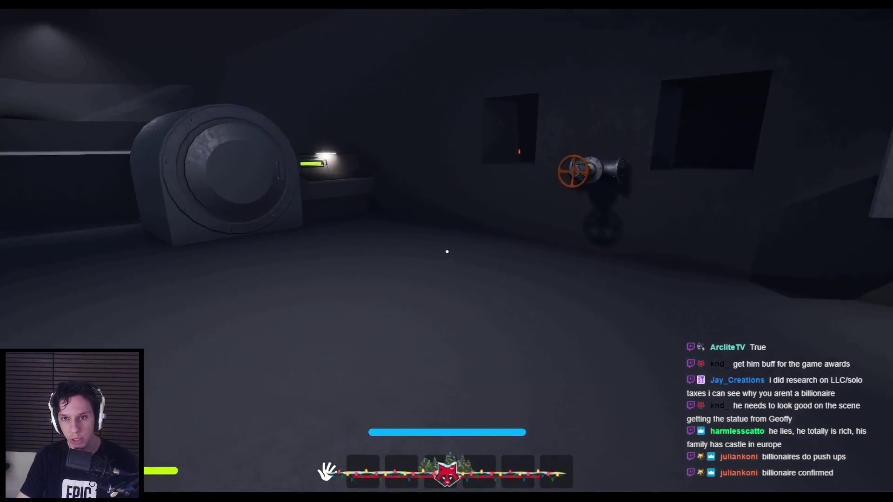
key("w")
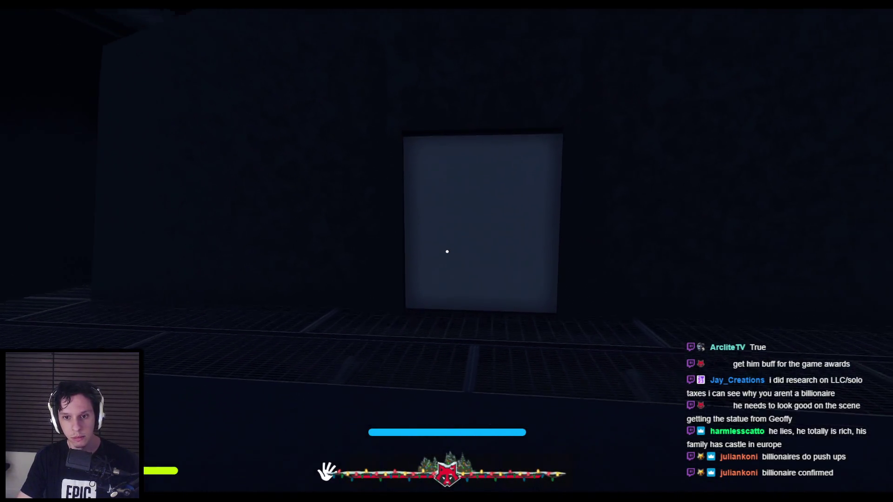
key("w")
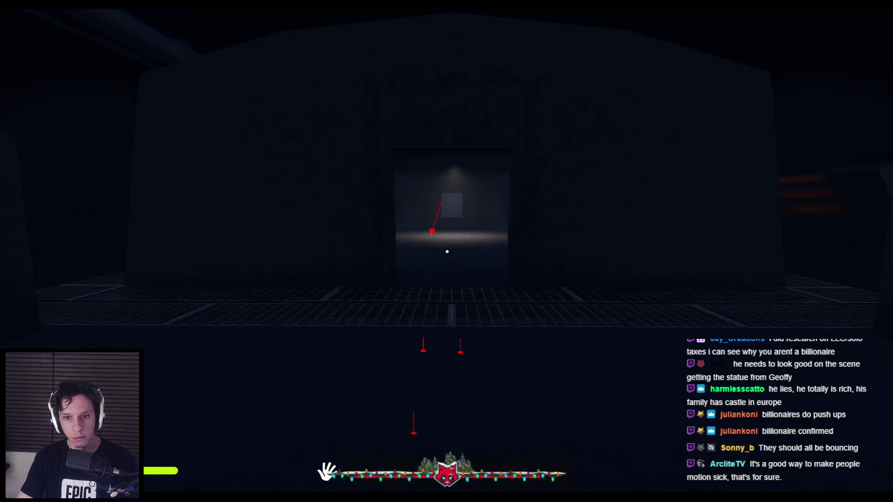
key("Escape")
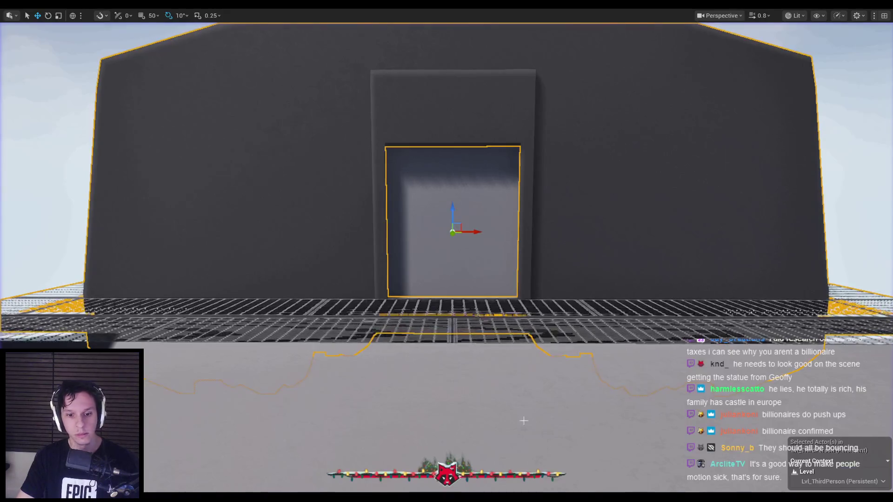
Change M_TestMatMaterial's offset constant from 0,0,1 to 0,0,4, apply and save
key("alt+Tab")
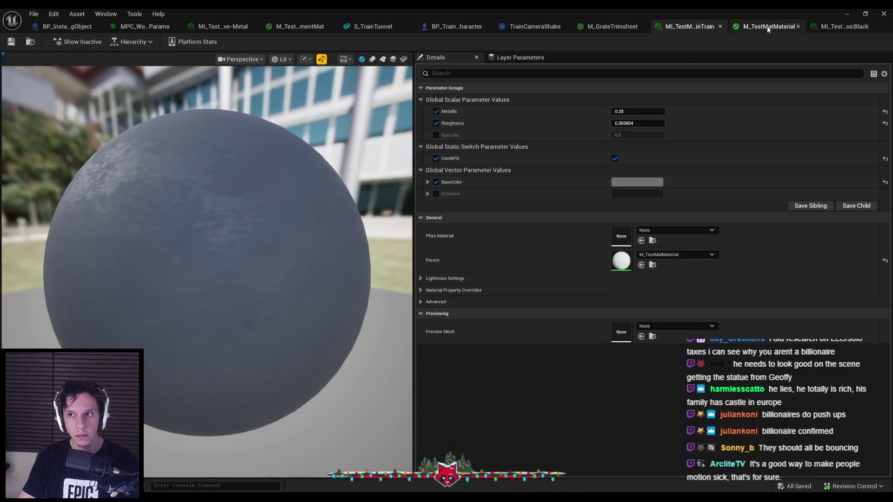
left_click(769, 26)
left_click(503, 204)
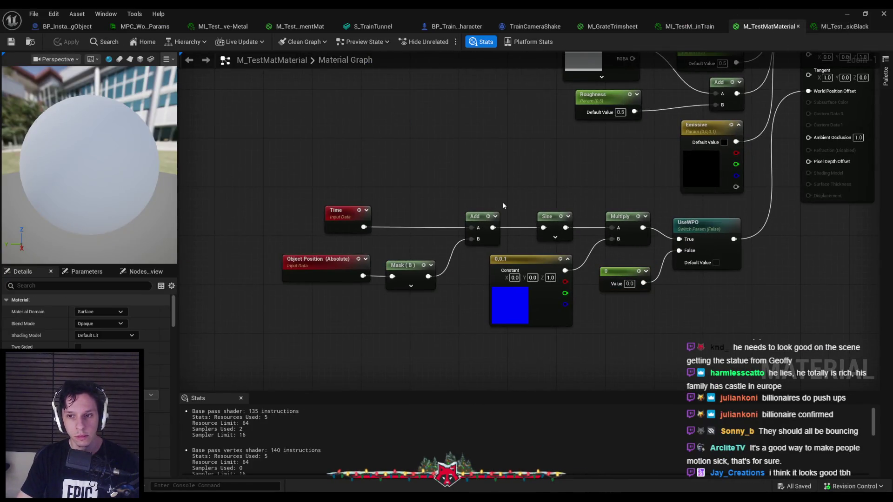
left_click(521, 270)
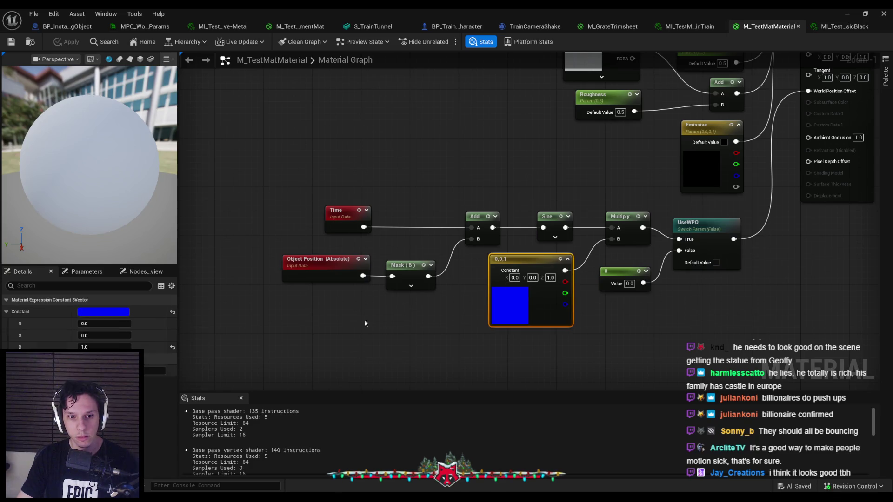
type("3")
key("Return")
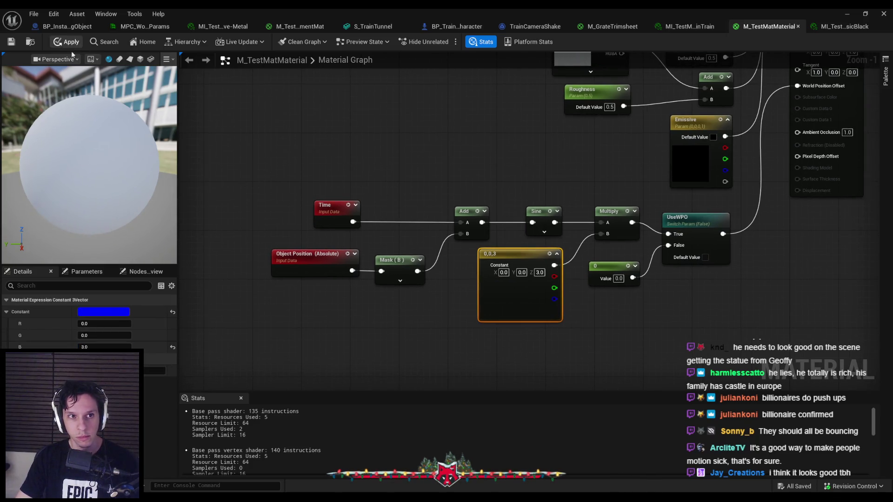
key("Return")
type("4")
left_click(524, 187)
key("ctrl+s")
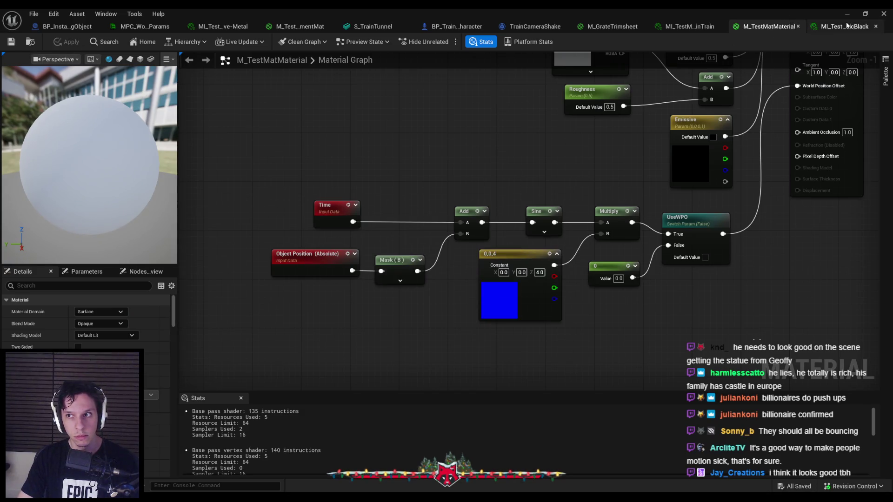
Check the raised offset in the level, then go to the MI_TestMat-MainTrain instance
left_click(523, 306)
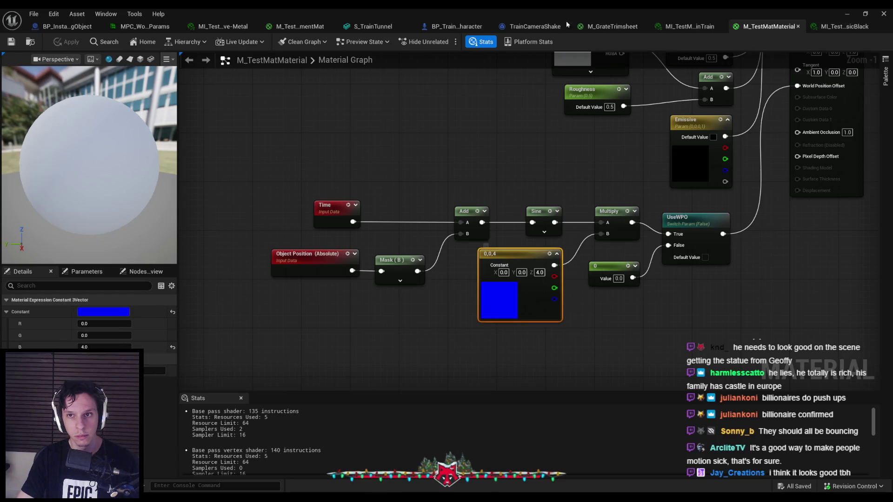
mouse_move(555, 12)
left_mouse_down()
mouse_move(553, 237)
mouse_move(579, 268)
mouse_move(709, 356)
left_mouse_up()
mouse_move(675, 298)
left_mouse_down()
mouse_move(669, 245)
mouse_move(669, 270)
mouse_move(658, 225)
mouse_move(617, 350)
left_mouse_up()
double_click(618, 350)
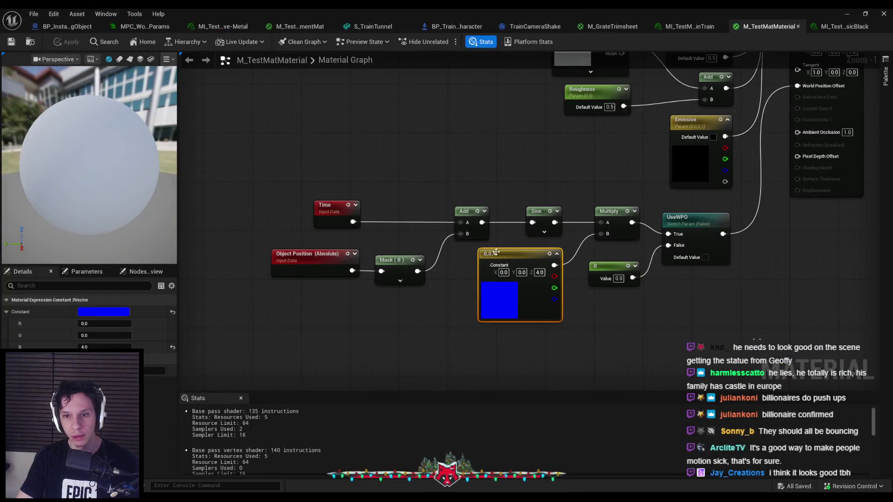
left_click(685, 26)
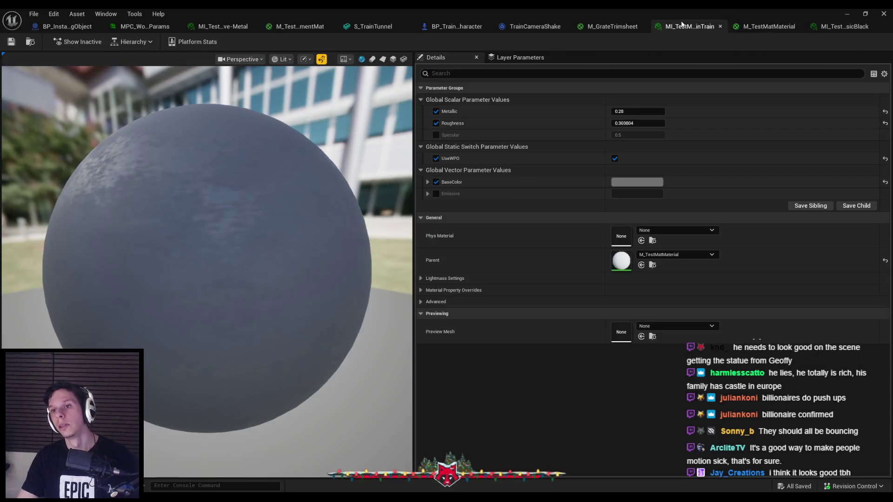
Try Z 4 on M_GrateTrimsheet's offset constant, inspect the grates, then revert Z to 1
left_click(606, 28)
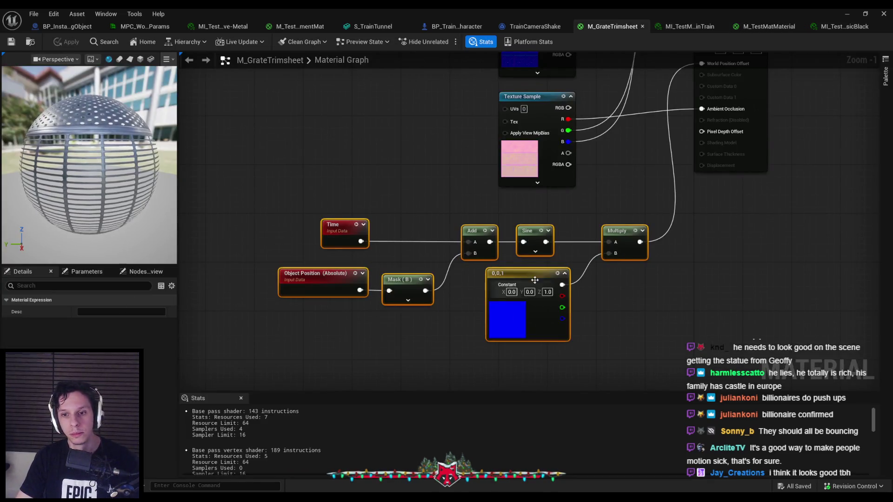
type("4")
left_click(795, 83)
key("ctrl+s")
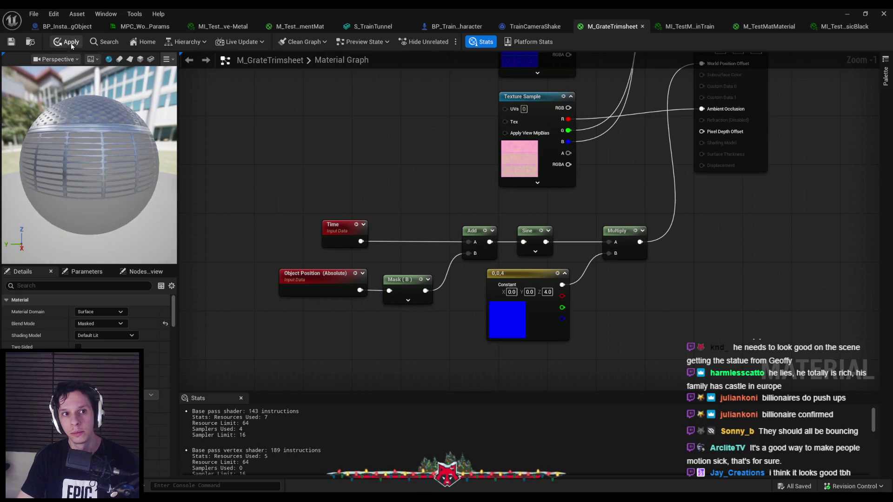
left_click(848, 16)
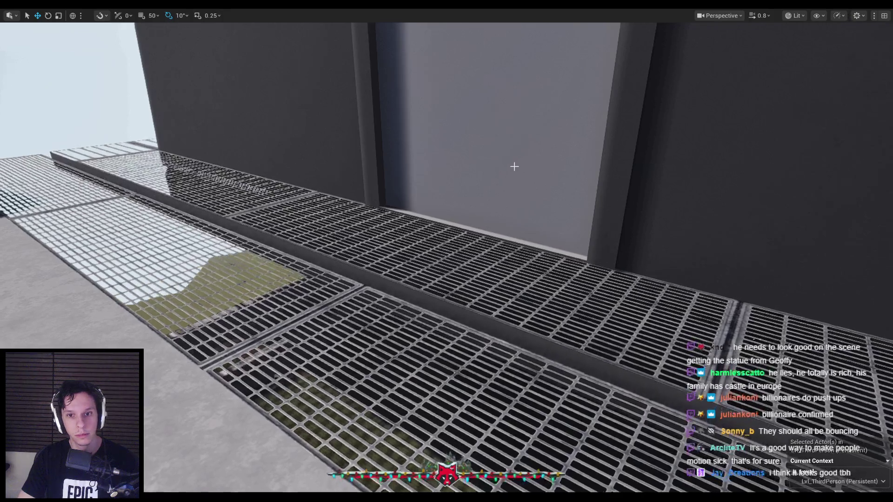
scroll(514, 167, "down", 10)
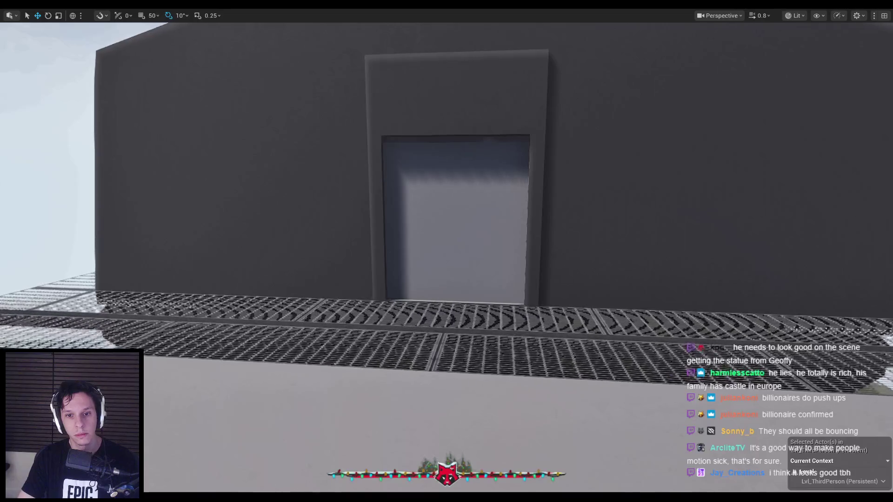
left_click(292, 485)
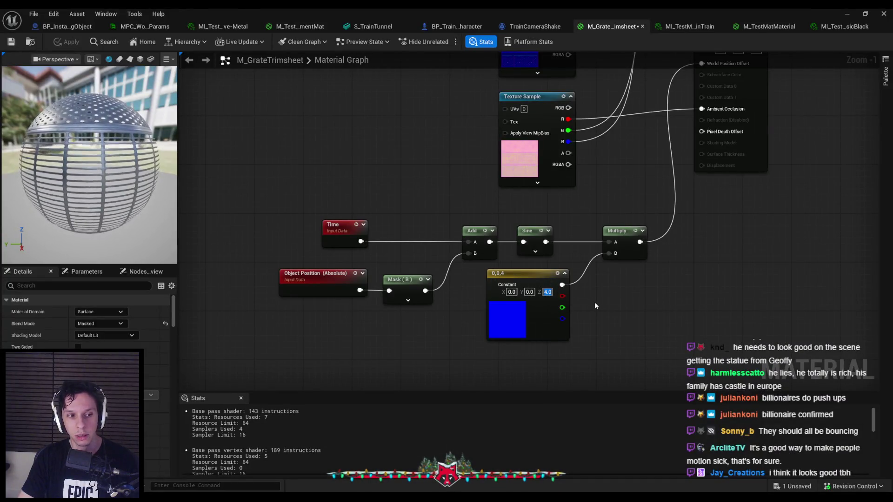
type("1")
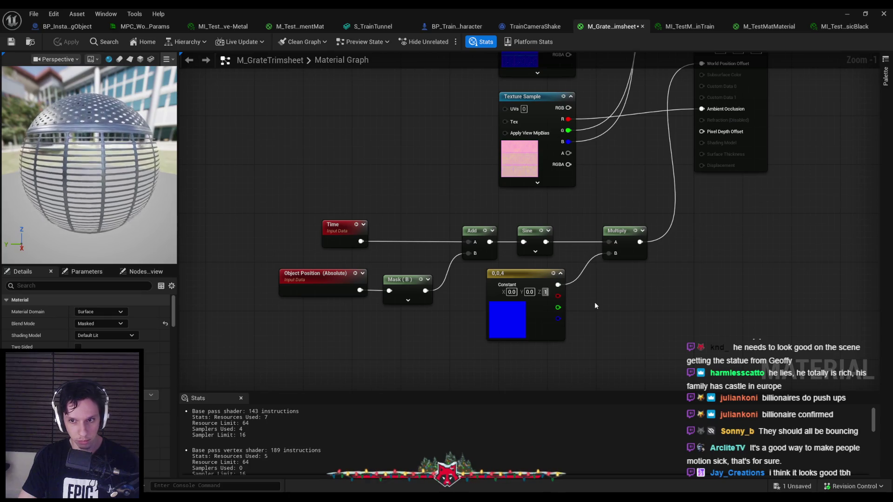
key("Return")
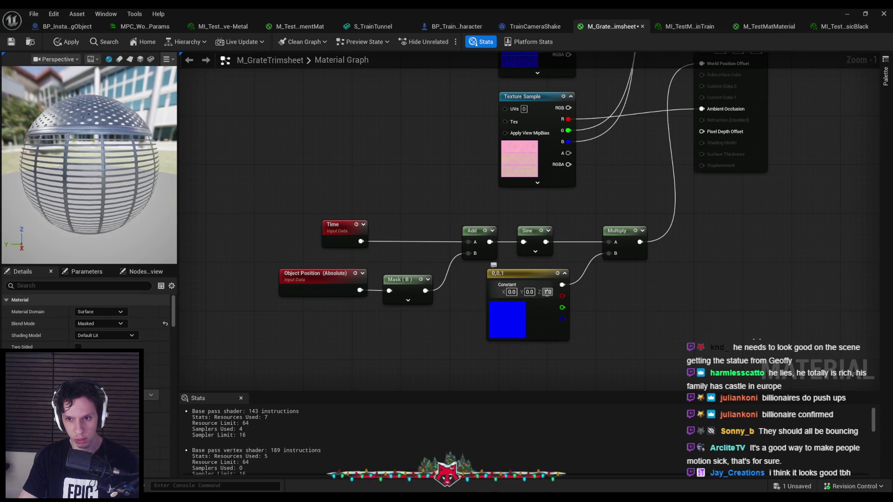
In M_TestMatMaterial, move the whole offset node chain slightly left and up
left_click(756, 28)
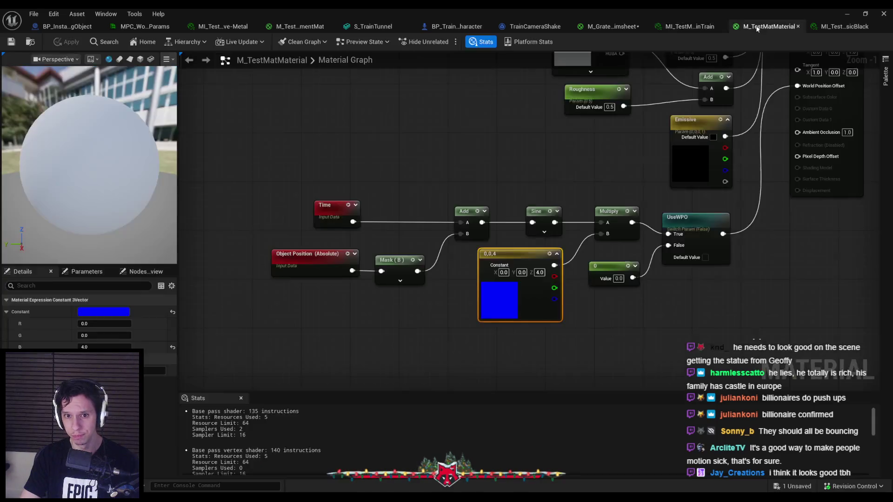
left_click(545, 297)
scroll(545, 298, "down", 1)
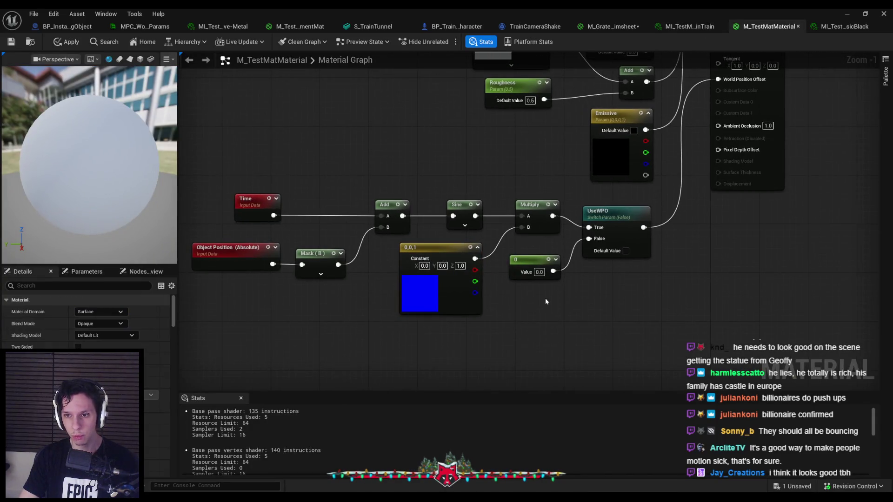
scroll(560, 230, "down", 1)
left_click_drag(385, 175, 577, 291)
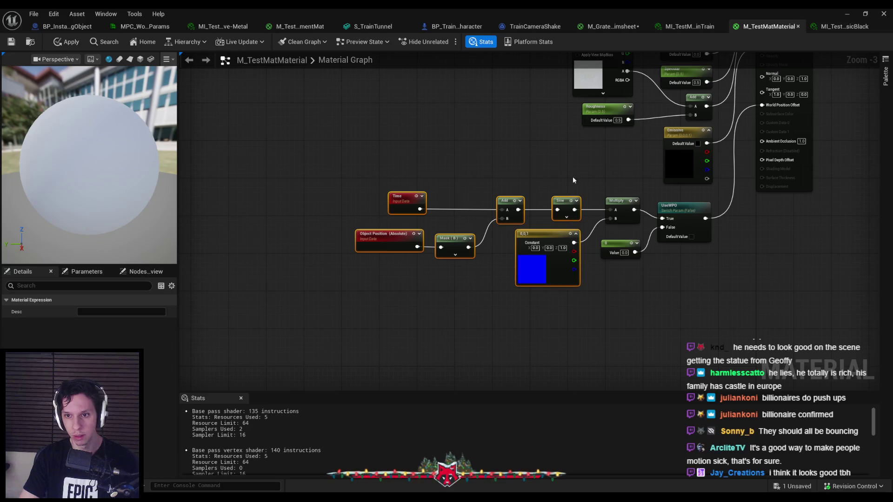
scroll(469, 221, "up", 2)
left_click_drag(469, 220, 450, 215)
left_click(422, 284)
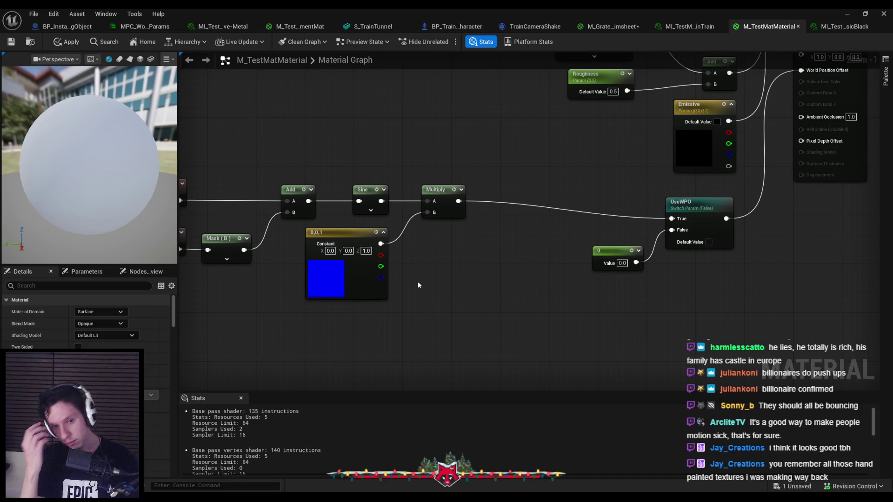
Place a RotateVector node, unwired, lower in the graph
scroll(418, 286, "down", 1)
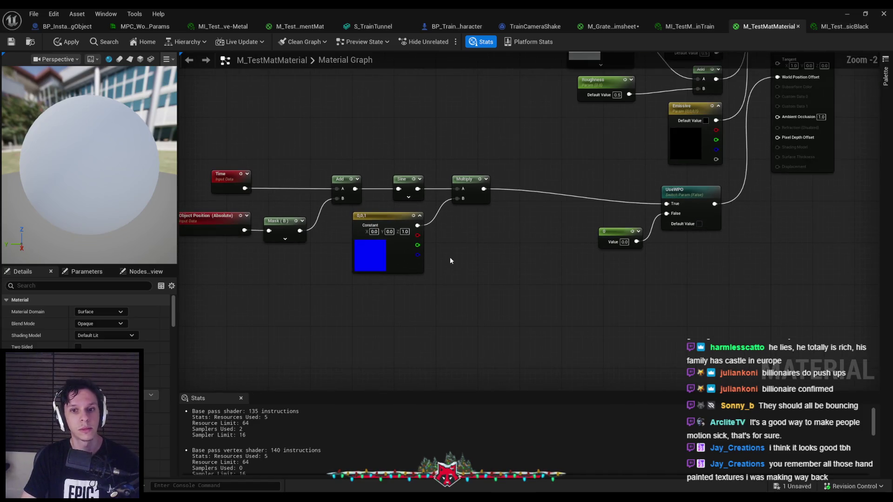
right_click(456, 272)
type("rot")
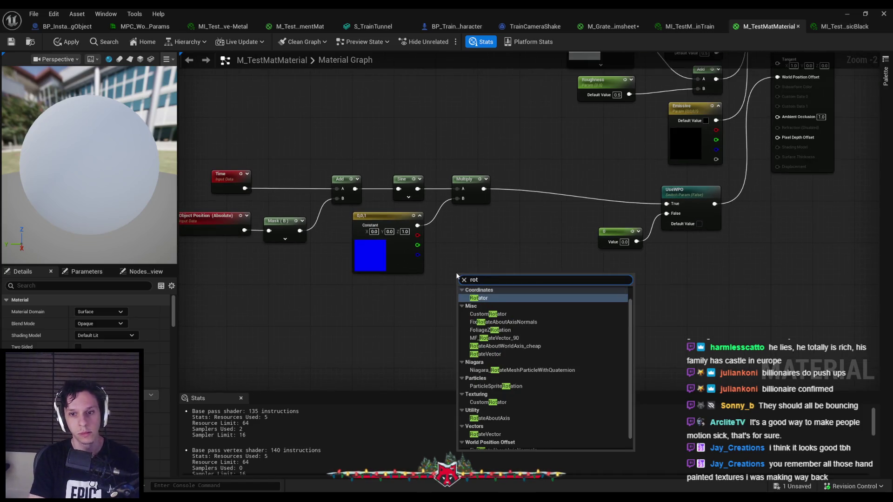
key("Return")
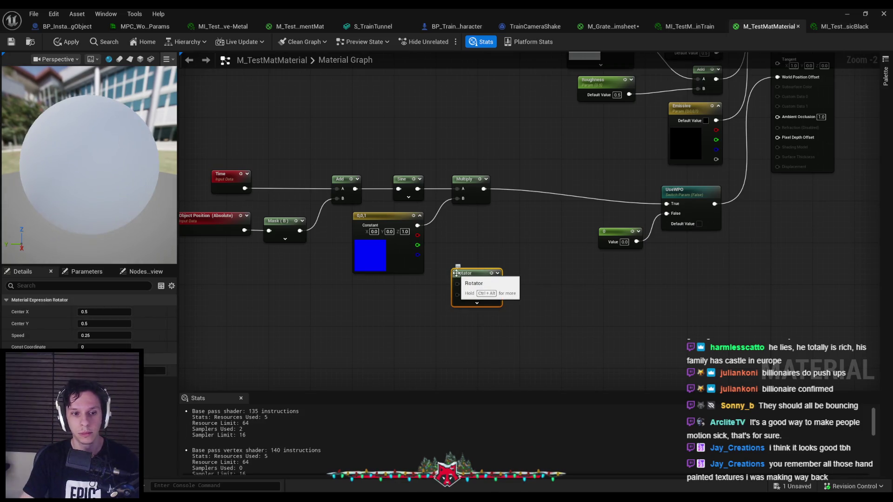
key("Delete")
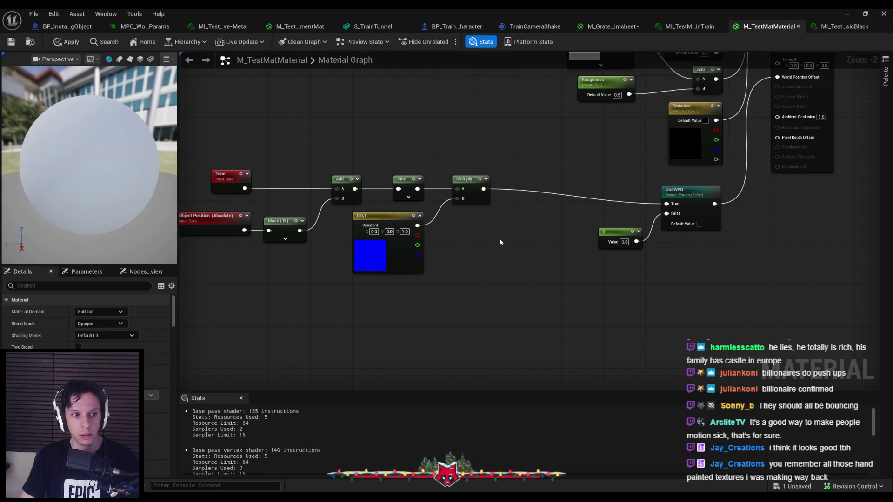
left_click_drag(484, 189, 549, 193)
type("wpo")
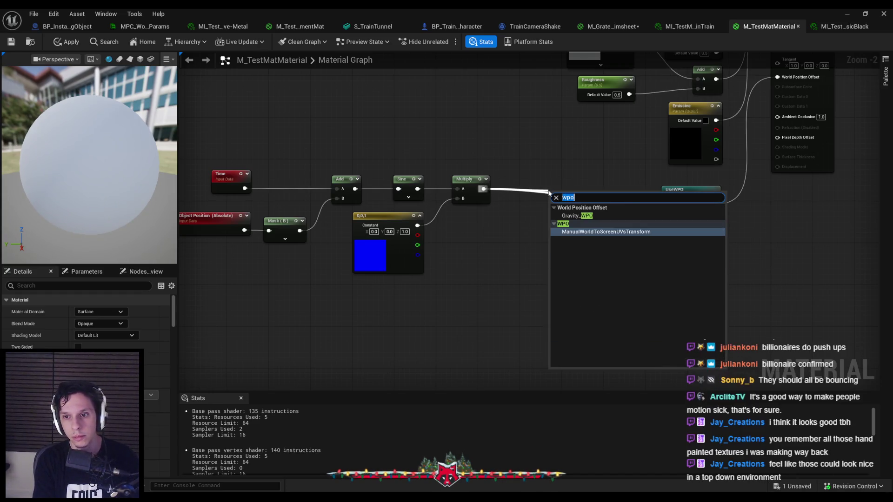
key("BackSpace")
key("BackSpace")
key("BackSpace")
type("rot")
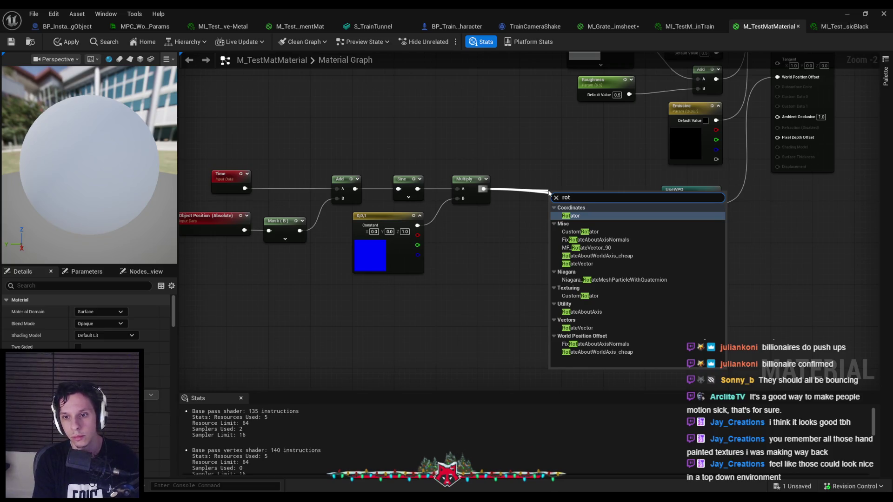
left_click(567, 264)
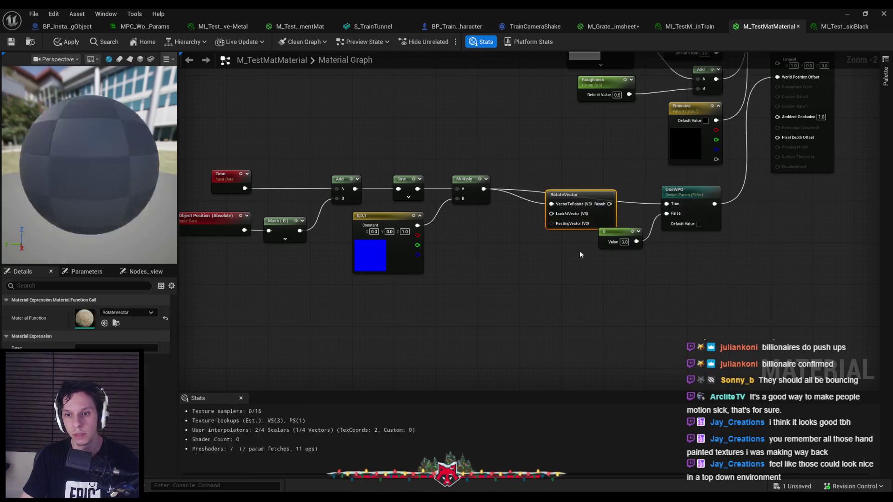
scroll(581, 223, "up", 2)
left_click_drag(613, 217, 601, 201)
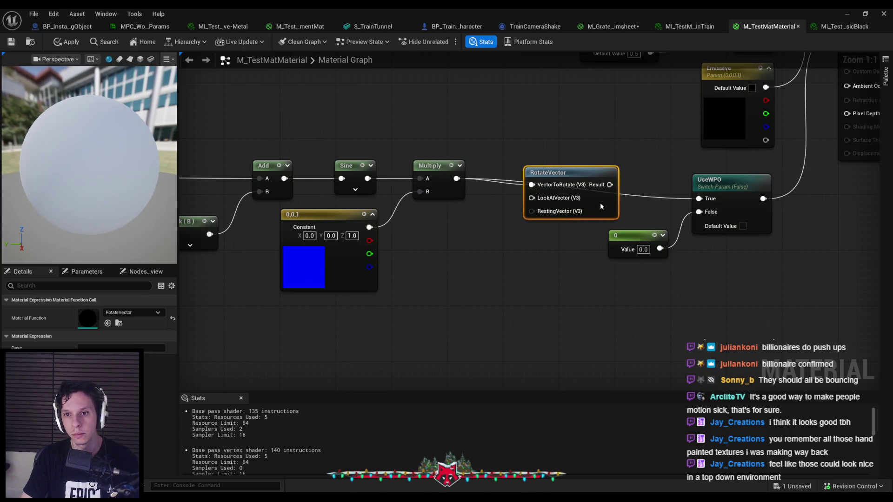
key("ctrl+x")
key("ctrl+v")
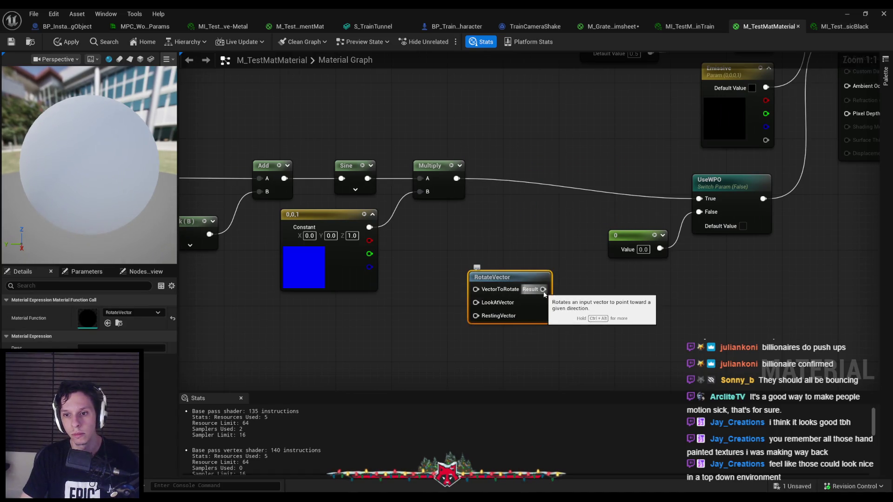
Add an Add node fed by Multiply between Multiply and UseWPO, and move RotateVector aside
left_click_drag(457, 178, 536, 177)
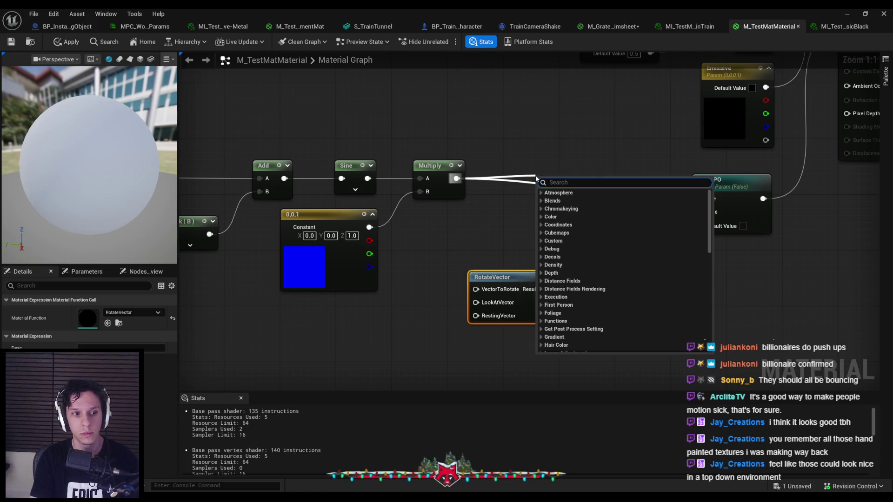
type("+")
key("Return")
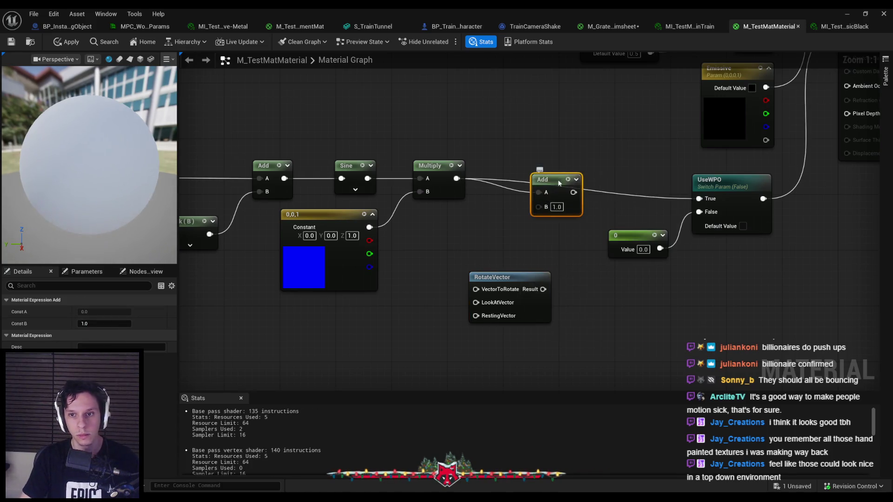
left_click_drag(561, 184, 586, 169)
left_click_drag(504, 281, 345, 331)
left_click(312, 342)
right_click(311, 342)
Add a CustomRotator node below RotateVector and delete the RotateVector node
type("custpo")
key("BackSpace")
key("BackSpace")
key("BackSpace")
type("omrot")
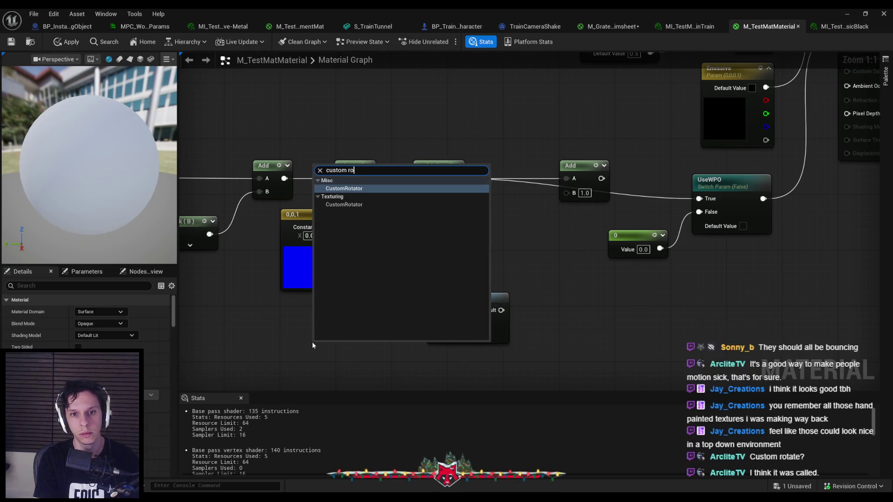
key("Return")
left_click_drag(312, 342, 326, 272)
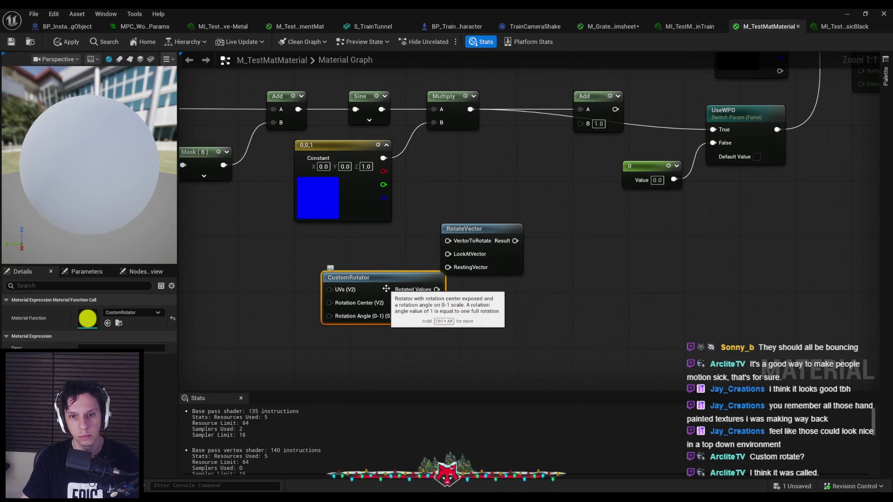
mouse_move(387, 289)
left_mouse_down()
mouse_move(491, 324)
mouse_move(530, 272)
mouse_move(474, 251)
mouse_move(524, 264)
mouse_move(503, 283)
left_mouse_up()
left_click(500, 274)
key("Delete")
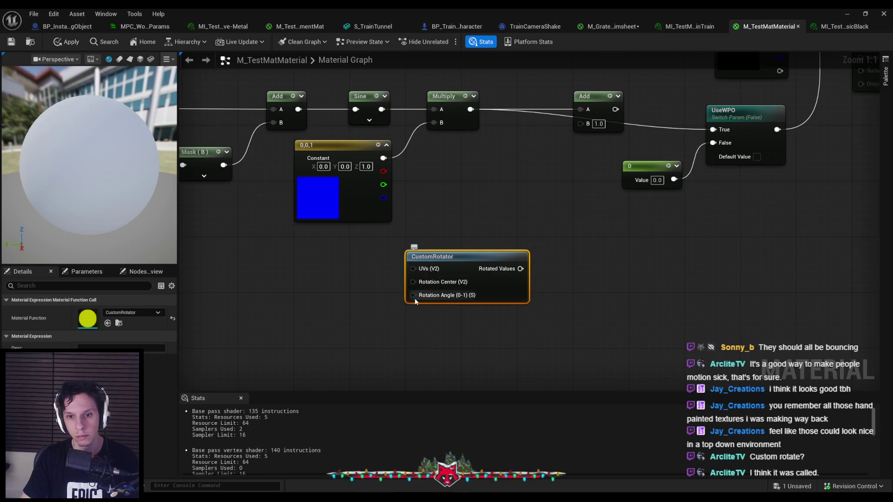
Wire the Sine output into CustomRotator's rotation angle and apply the material
key("Home")
mouse_move(520, 123)
left_mouse_down()
mouse_move(549, 286)
mouse_move(568, 160)
left_mouse_up()
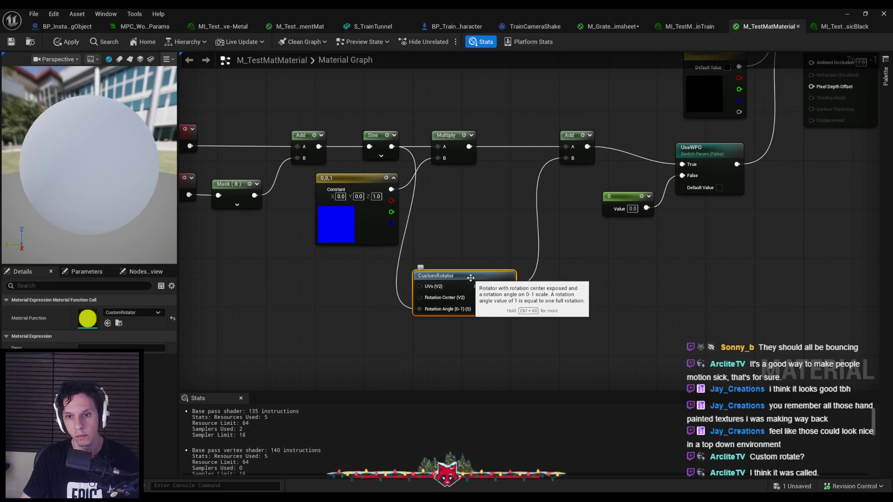
key("ctrl+alt")
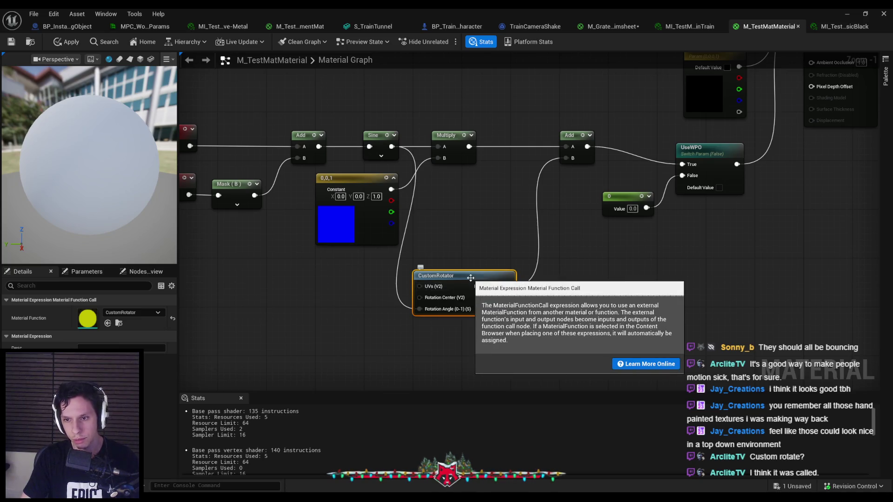
left_click(71, 42)
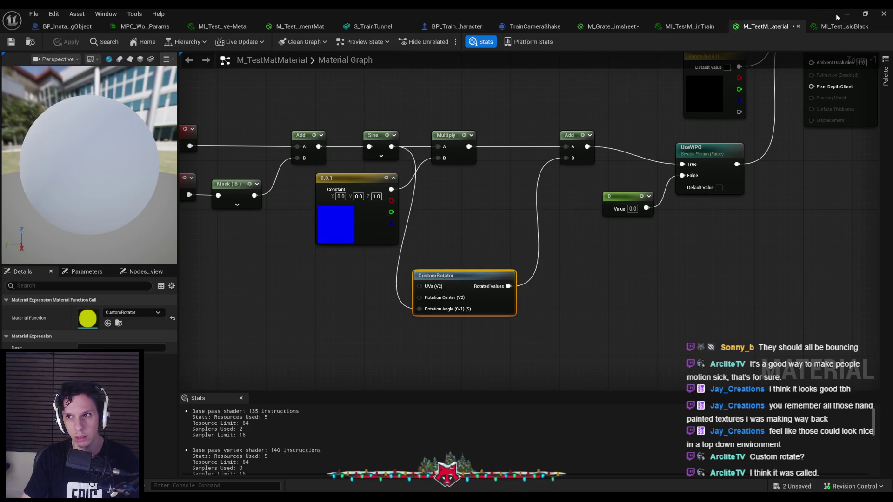
Look around the level toward the door wall, then return to the material editor
left_click(847, 14)
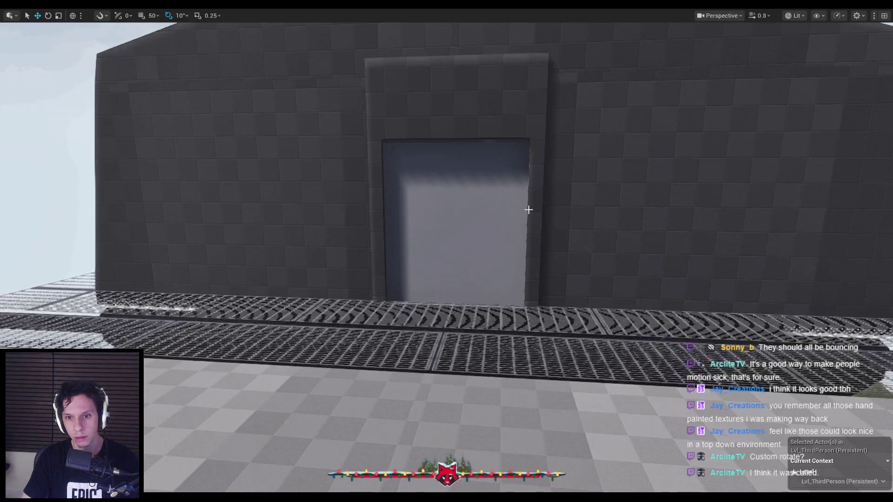
right_click(526, 211)
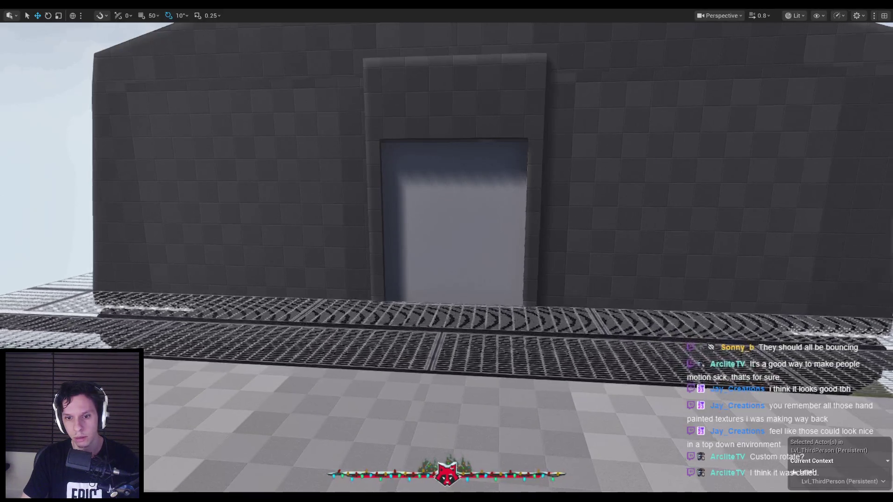
right_click(526, 210)
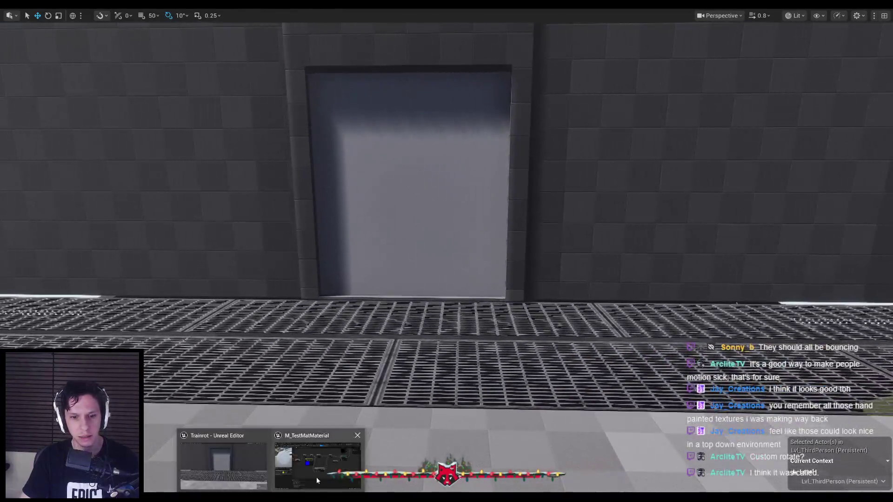
left_click(316, 477)
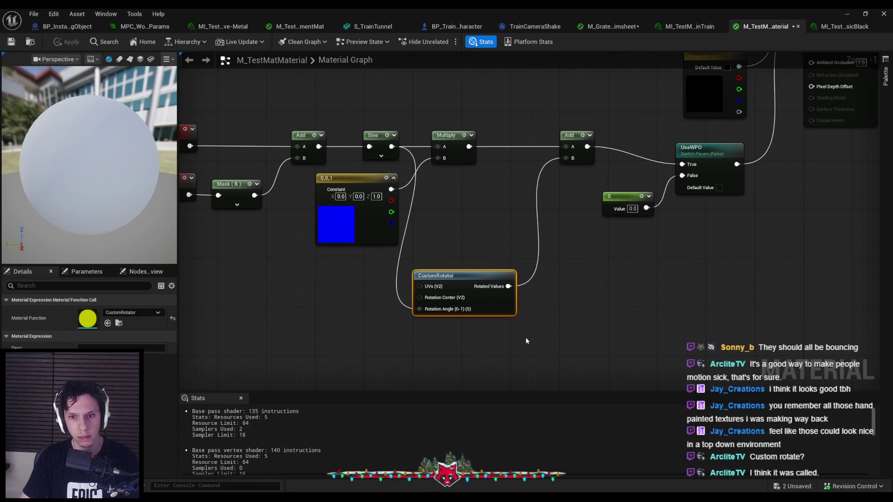
Delete the CustomRotator node, then add a Rotator node and remove it again
key("Delete")
right_click(449, 257)
type("rotator")
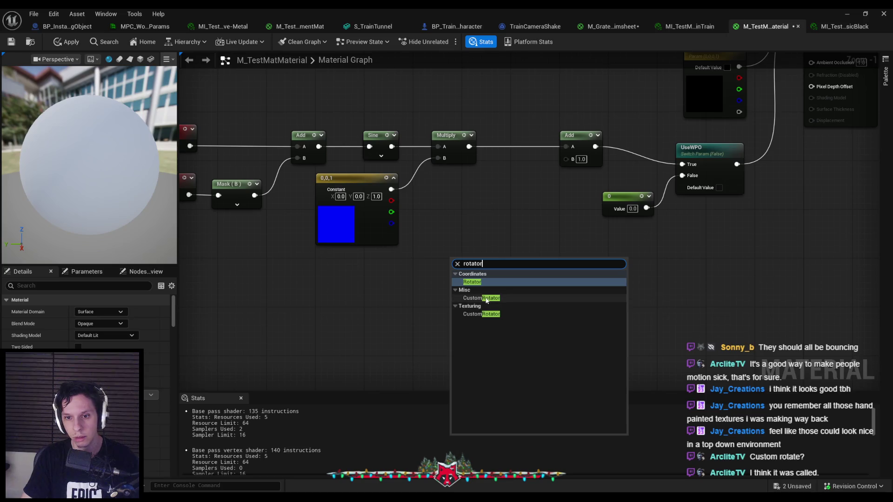
left_click(478, 283)
left_click_drag(492, 280, 475, 262)
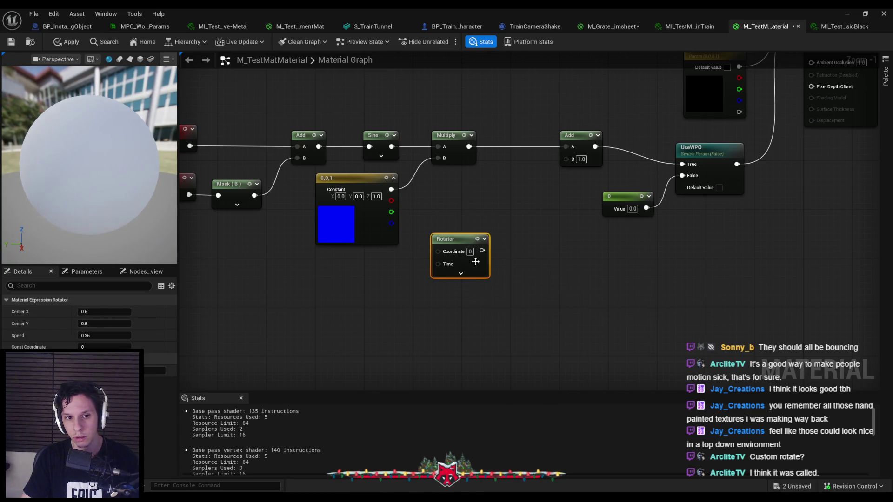
key("Delete")
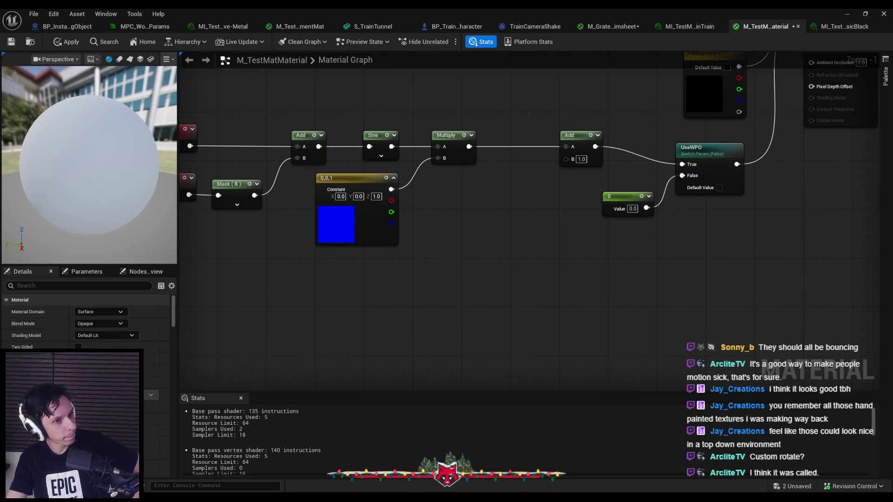
Add RotateAboutWorldAxis_cheap with Sine into Rotation Amount and X-Axis into Add B, then view the level
right_click(471, 250)
type("rotate about")
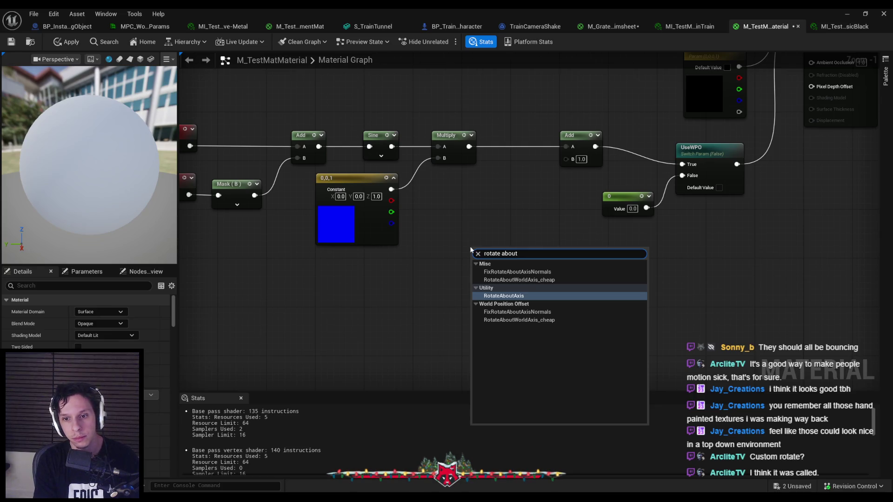
key("Down")
key("Down")
key("Return")
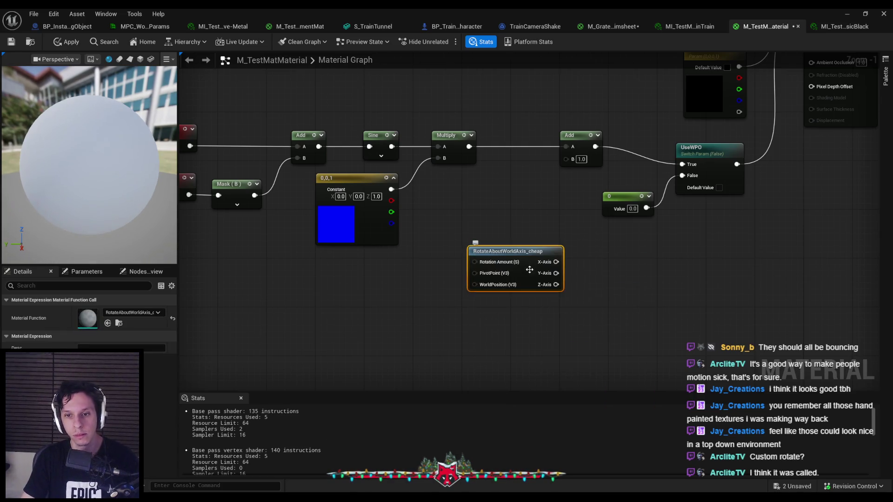
scroll(471, 262, "up", 1)
left_click_drag(468, 263, 377, 134)
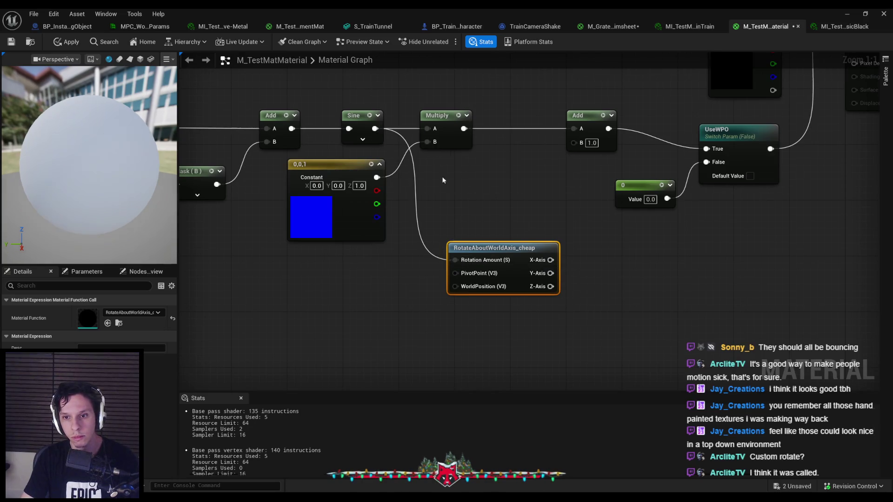
left_click_drag(551, 261, 575, 142)
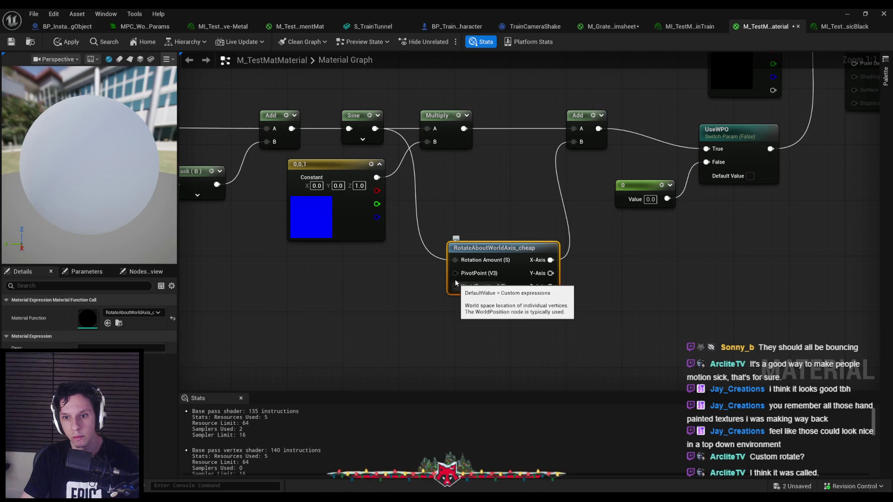
left_click(848, 17)
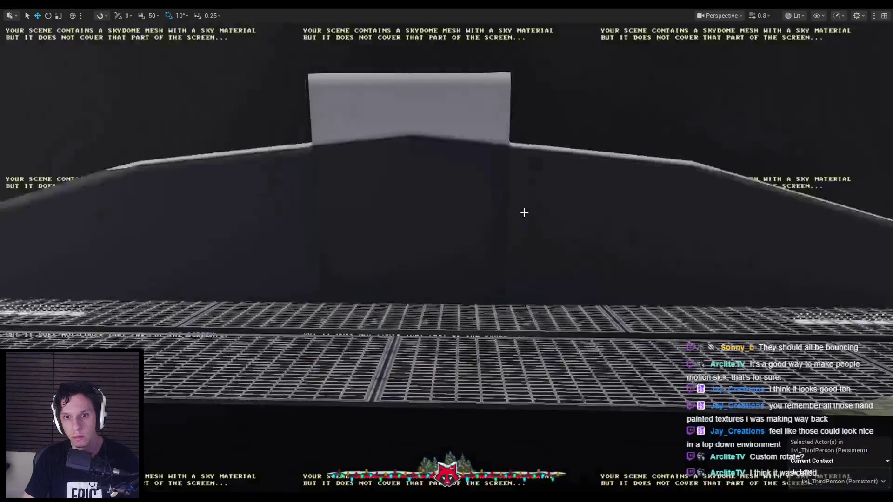
Fly toward the tilted train, then return to the M_TestMatMaterial graph and deselect the rotation node
scroll(522, 213, "up", 3)
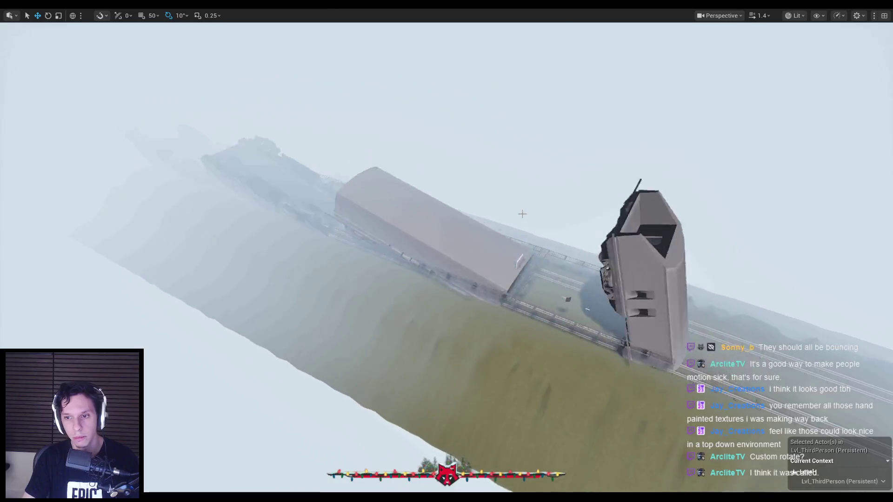
left_click(326, 467)
left_click(438, 308)
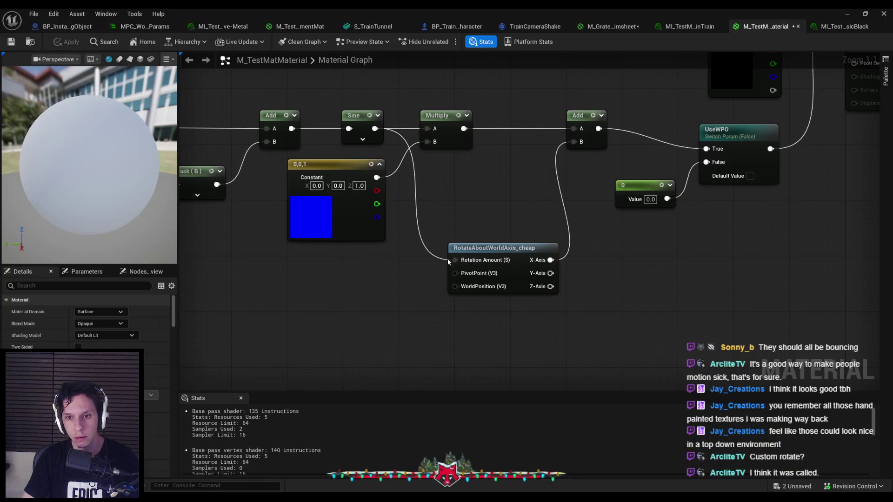
Route Sine through a Multiply by 0.01 into Rotation Amount, feed Y-Axis into Add B, and check the train
mouse_move(452, 260)
left_mouse_down()
mouse_move(390, 254)
mouse_move(410, 269)
left_mouse_up()
type("*")
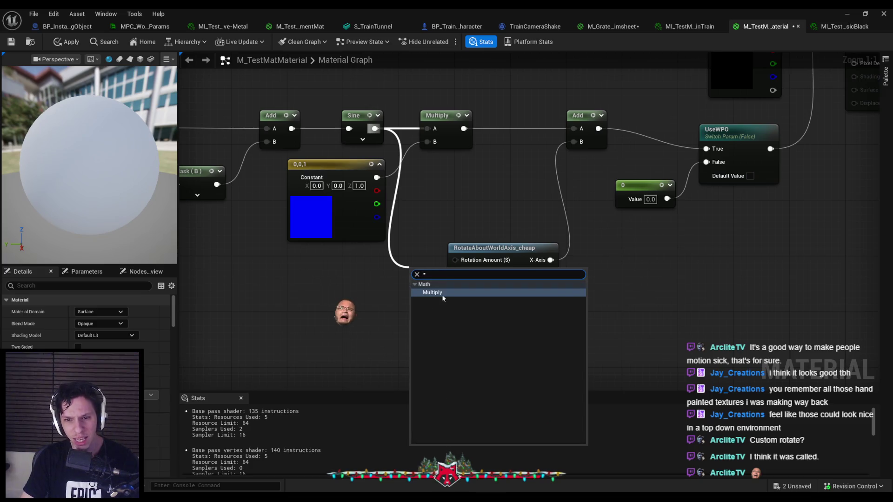
left_click(443, 293)
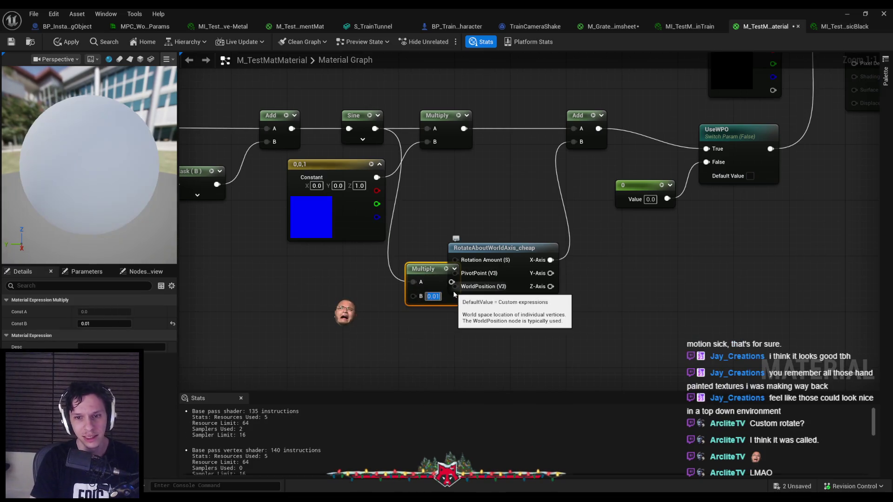
mouse_move(454, 294)
left_mouse_down()
mouse_move(427, 273)
mouse_move(455, 261)
left_mouse_up()
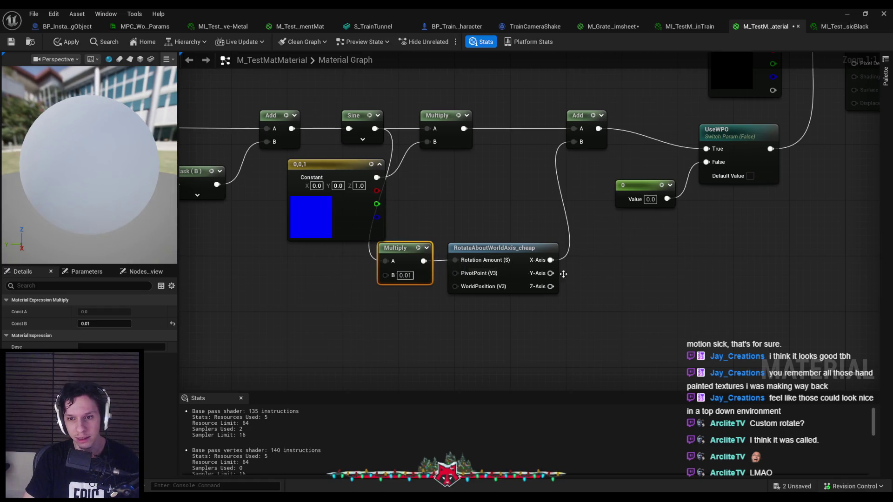
left_click_drag(551, 274, 574, 142)
left_click(302, 260)
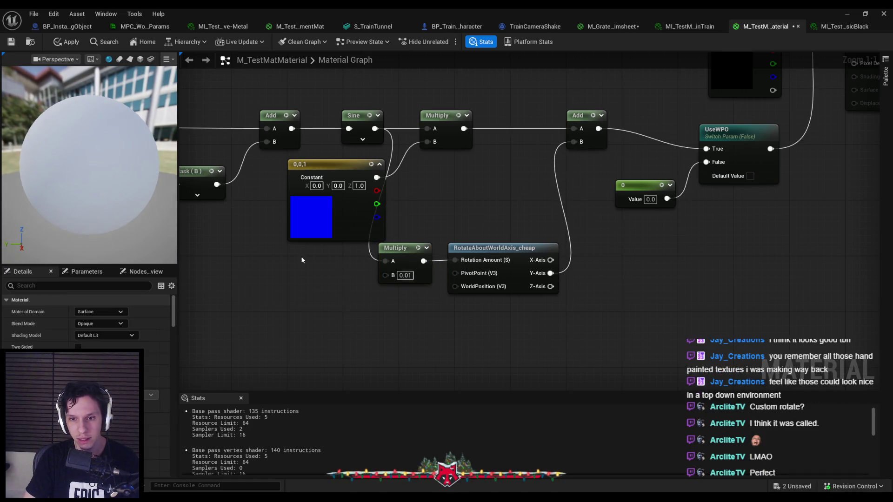
left_click(847, 14)
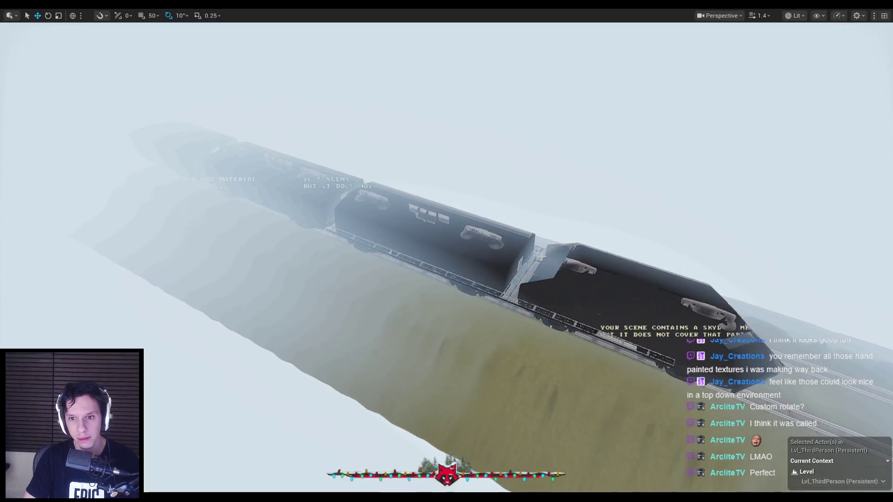
scroll(541, 257, "up", 10)
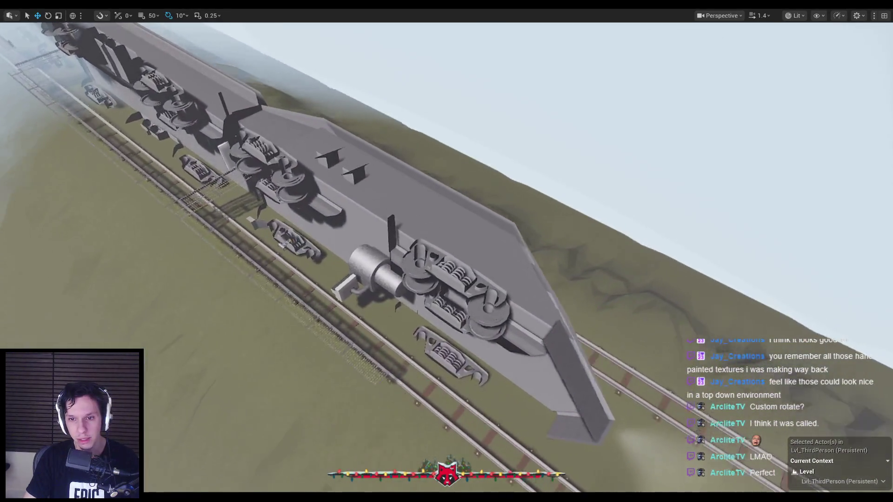
mouse_move(540, 256)
left_mouse_down()
mouse_move(419, 251)
mouse_move(409, 261)
left_mouse_up()
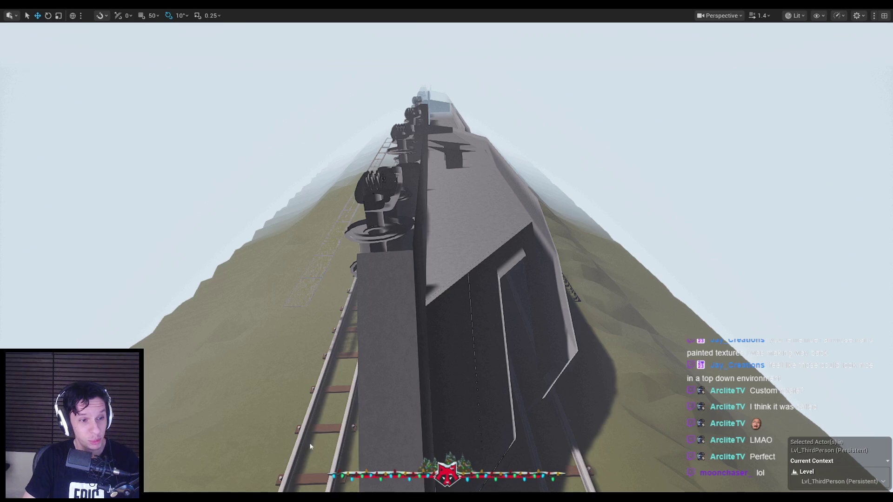
left_click_drag(310, 446, 298, 453)
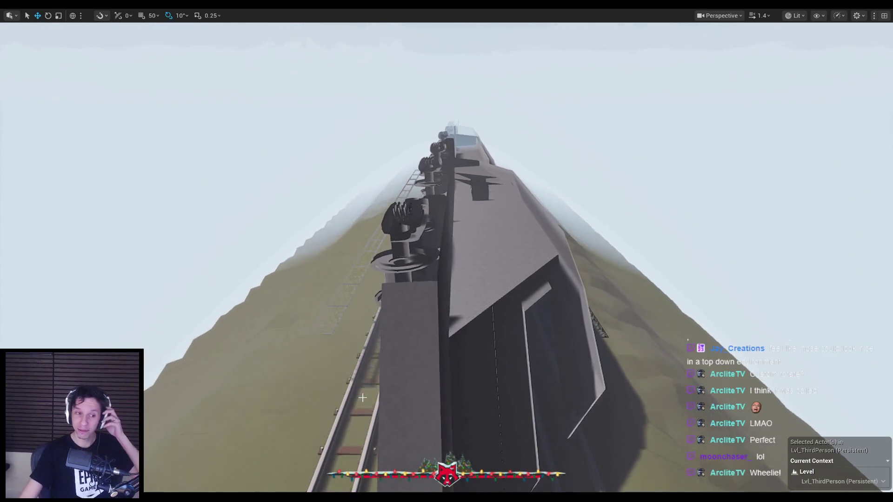
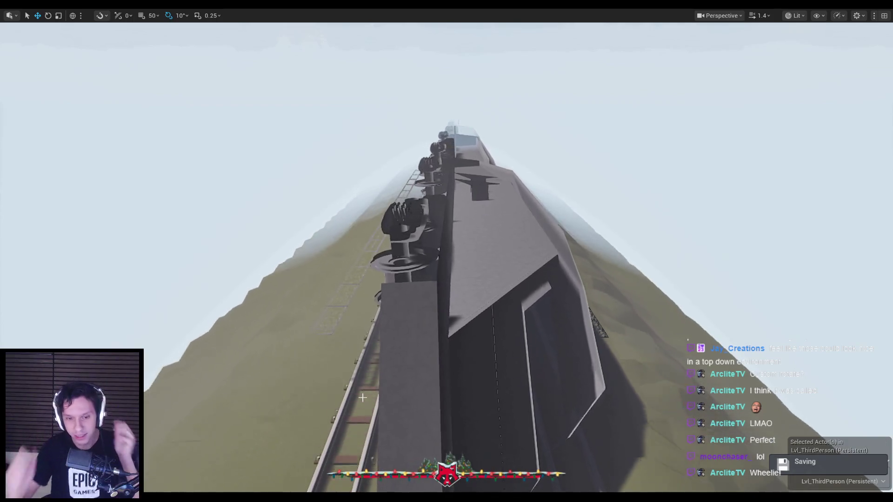
Try deleting the Add node feeding UseWPO, apply, and view the level without the offset
mouse_move(260, 488)
left_click(326, 459)
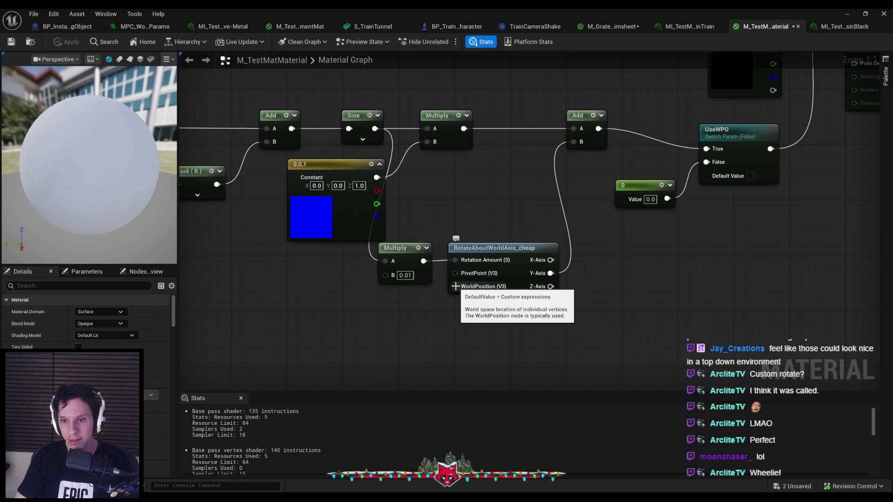
mouse_move(455, 286)
left_mouse_down()
mouse_move(446, 131)
mouse_move(464, 130)
left_mouse_up()
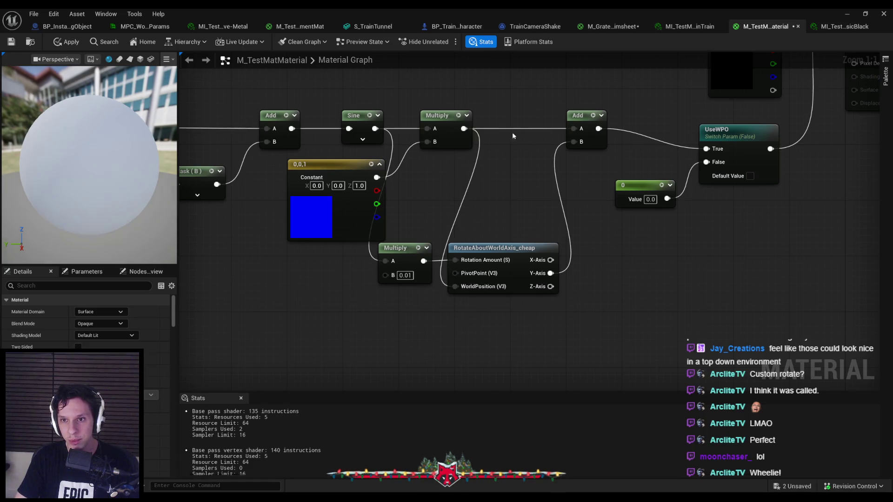
left_click(588, 137)
key("Delete")
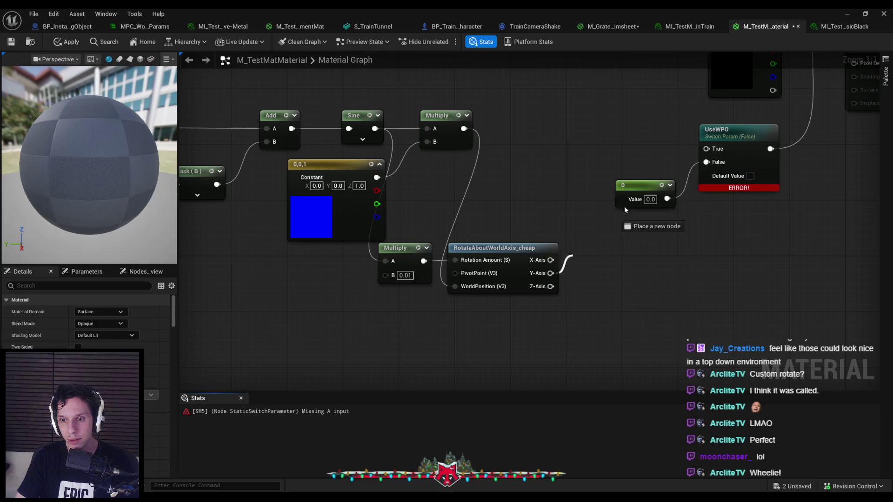
left_click(66, 42)
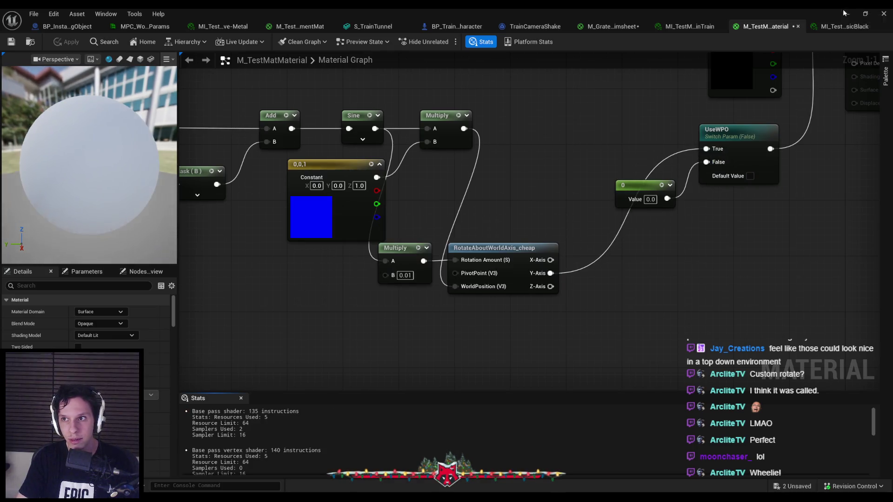
left_click(847, 14)
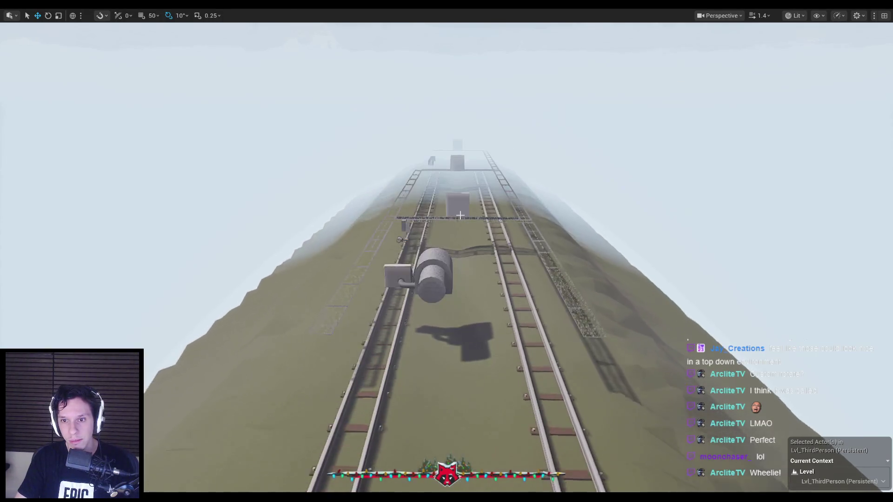
mouse_move(460, 215)
left_mouse_down()
mouse_move(433, 139)
mouse_move(432, 242)
mouse_move(433, 140)
mouse_move(461, 131)
mouse_move(460, 209)
mouse_move(460, 117)
mouse_move(498, 109)
mouse_move(479, 123)
mouse_move(460, 91)
mouse_move(484, 112)
mouse_move(480, 165)
left_mouse_up()
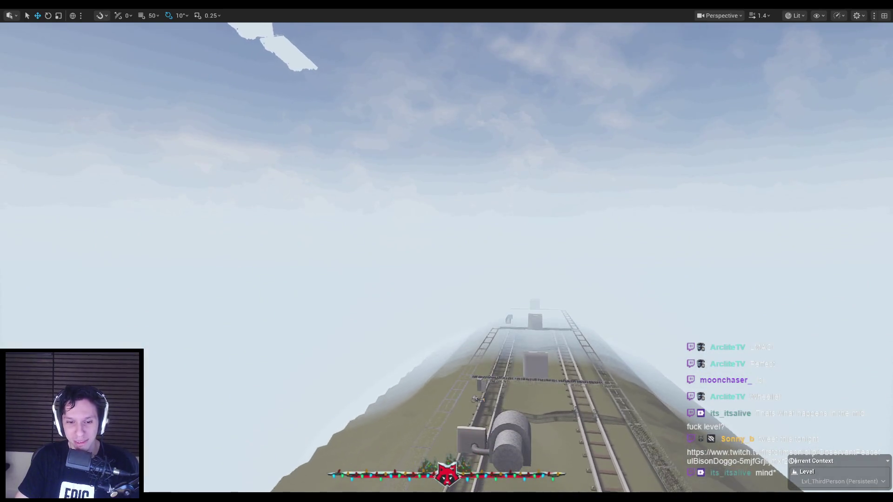
Undo back to restore the deleted Add node and WorldPosition link, then reapply the material
key("alt+Tab")
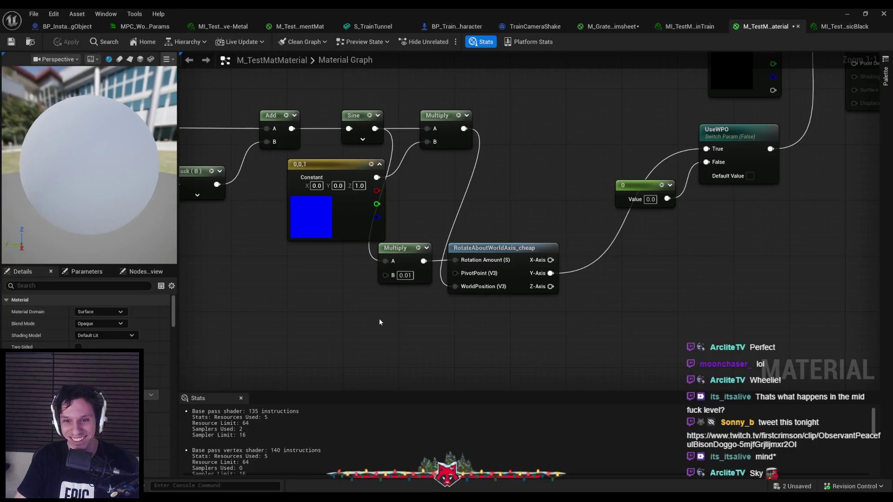
key("ctrl+z")
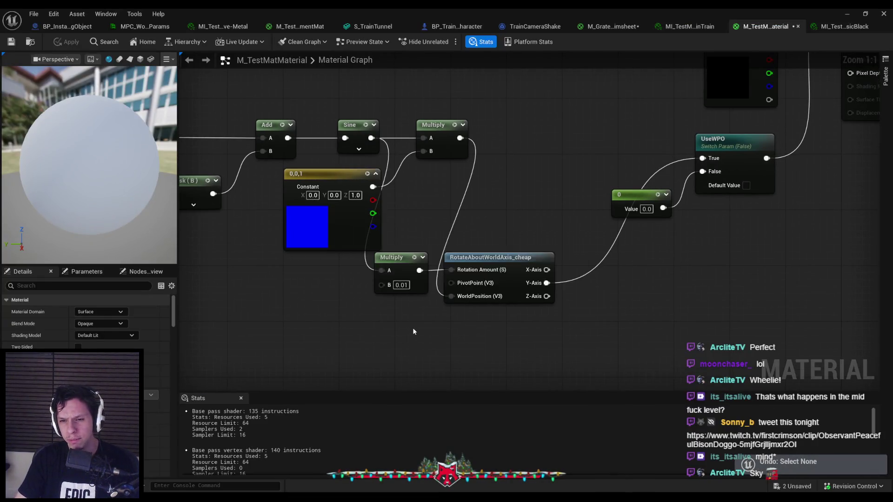
key("ctrl+s")
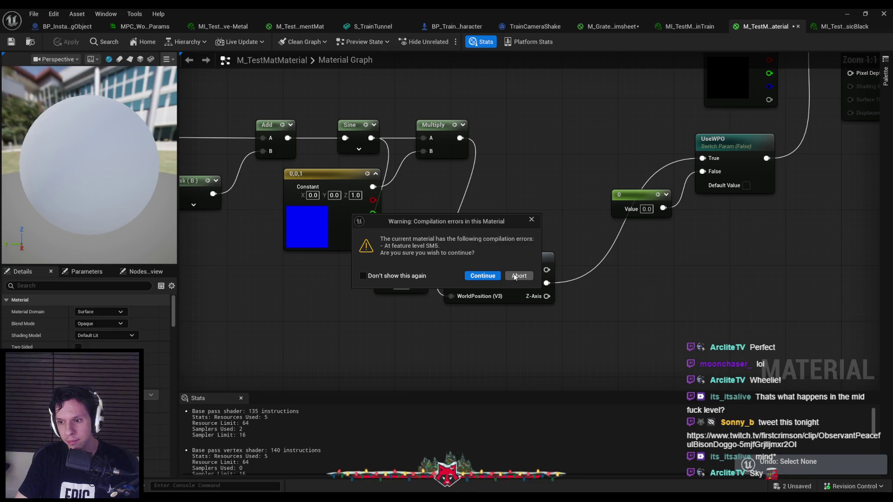
left_click(483, 276)
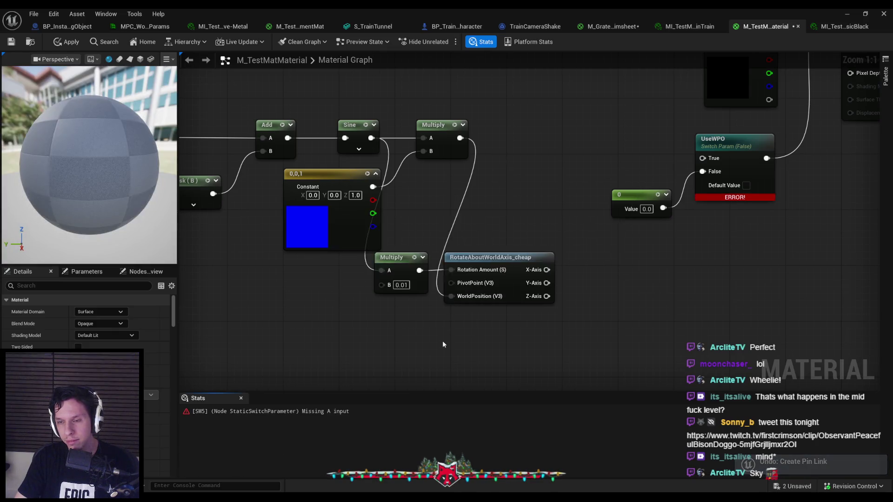
key("ctrl+z")
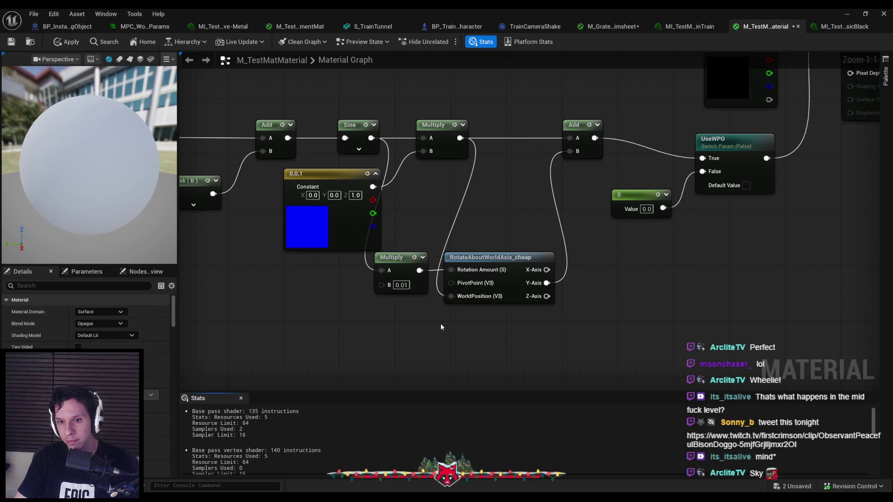
key("ctrl+z")
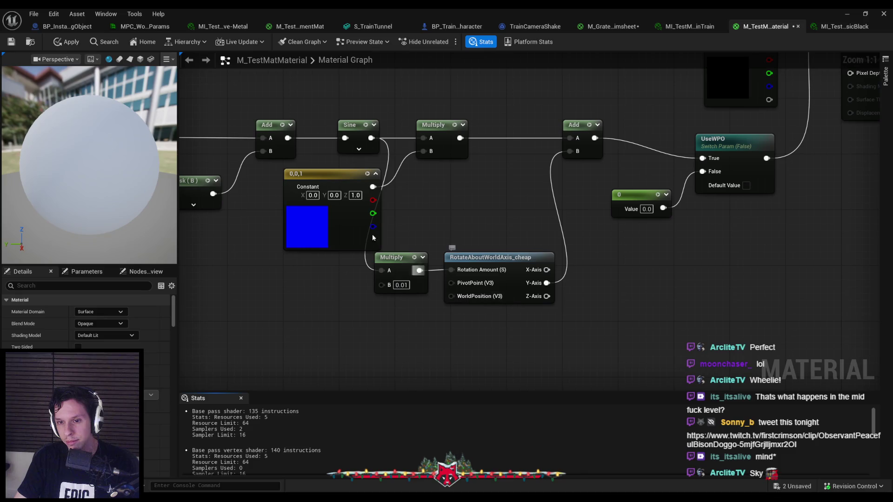
left_click(71, 42)
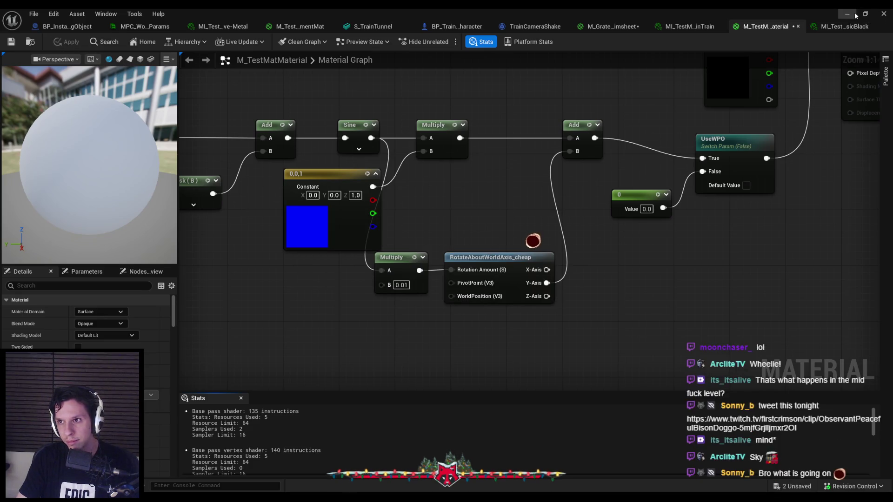
Test the Z-Axis rotation output feeding the Add, then disconnect it again
key("alt+Tab")
key("alt+Tab")
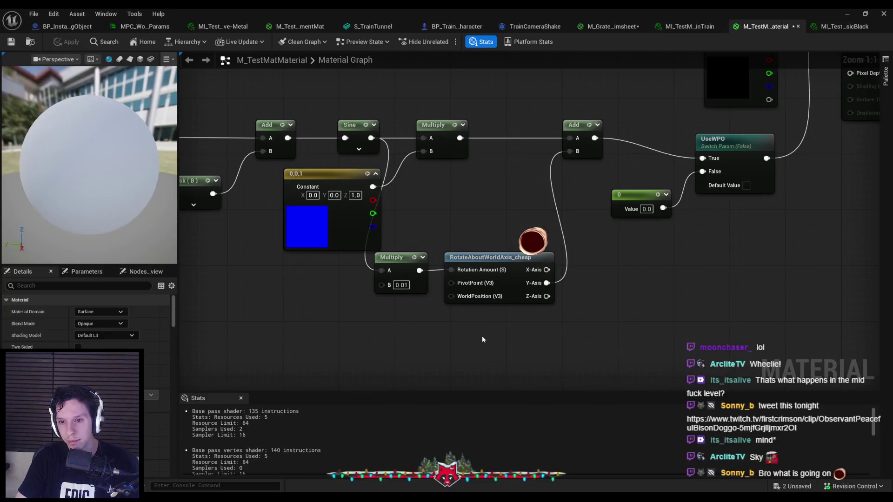
left_click_drag(548, 283, 548, 296)
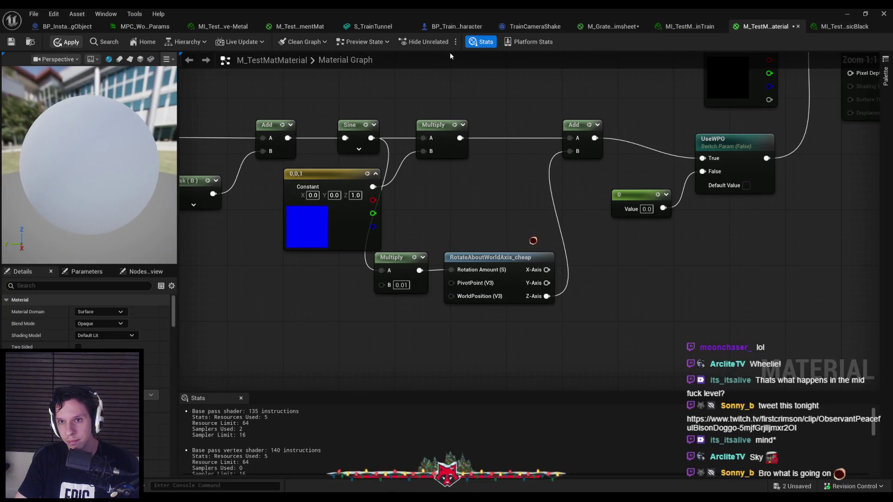
key("alt+Tab")
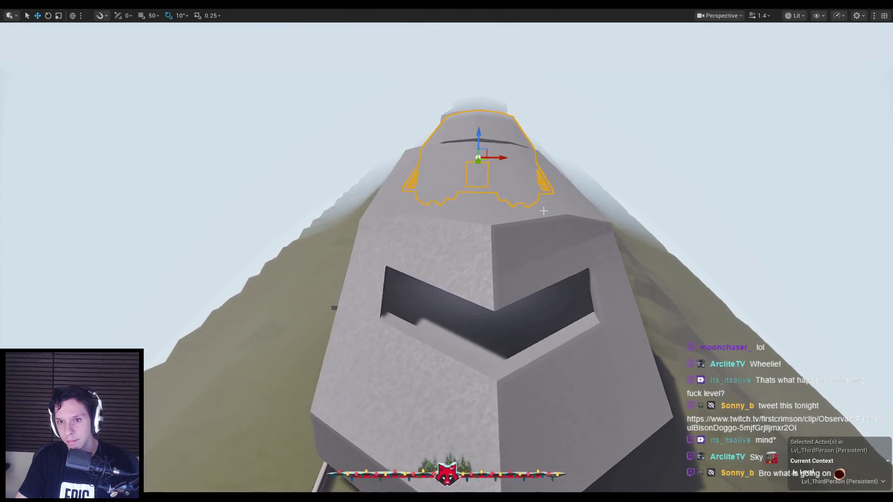
left_click(302, 483)
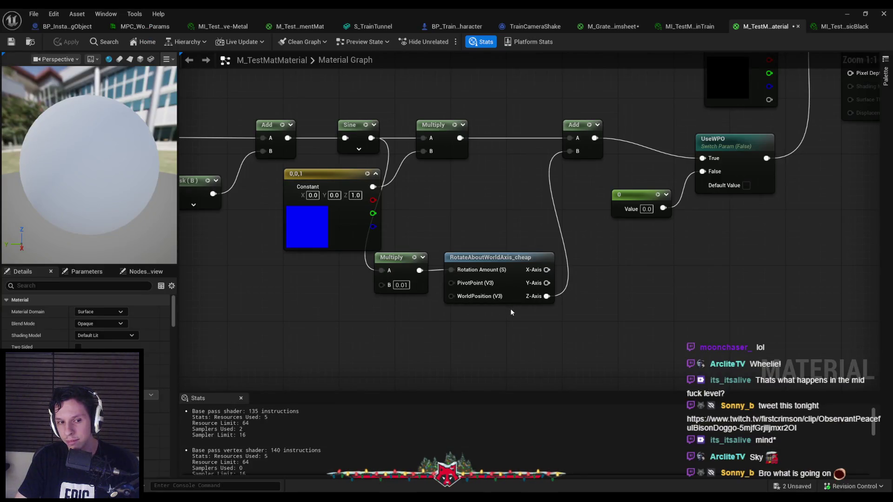
mouse_move(561, 297)
left_mouse_down()
mouse_move(564, 289)
mouse_move(548, 283)
left_mouse_up()
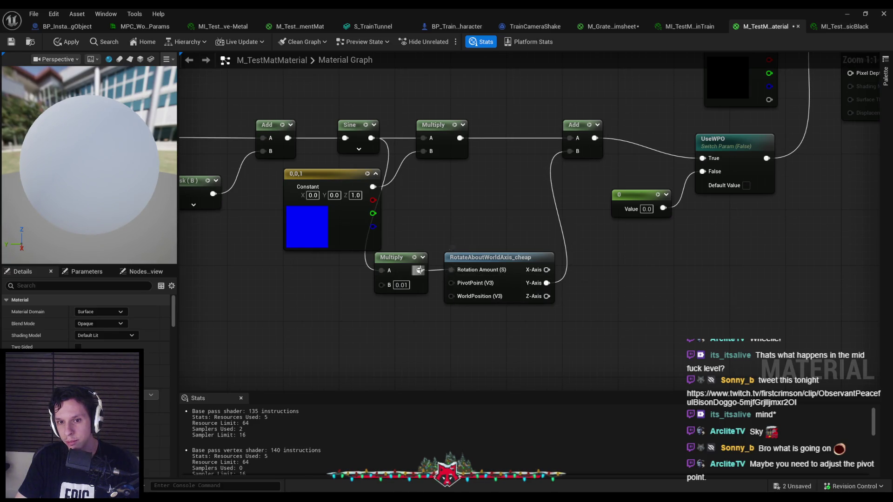
left_click_drag(337, 278, 440, 291)
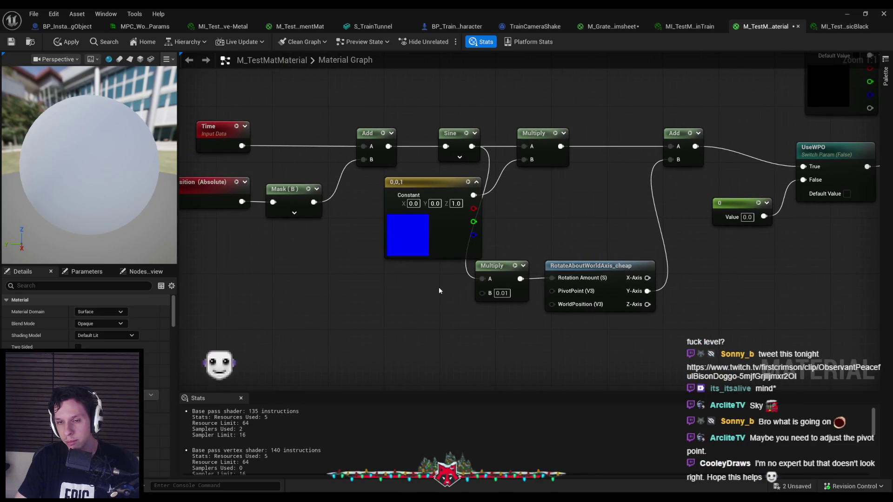
Set the rotation multiplier to 0.001 and wire a new Y-Axis Add (B 90) into the top Add's B
type("01")
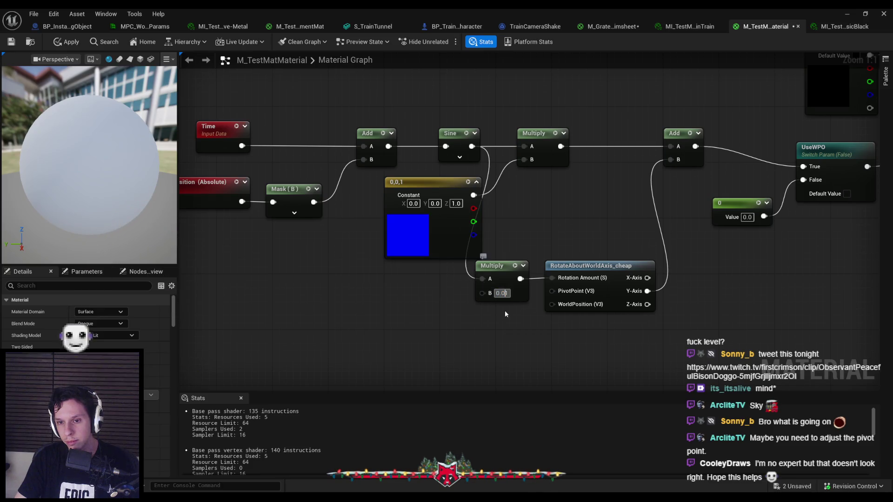
left_click(504, 321)
left_click_drag(647, 290, 676, 296)
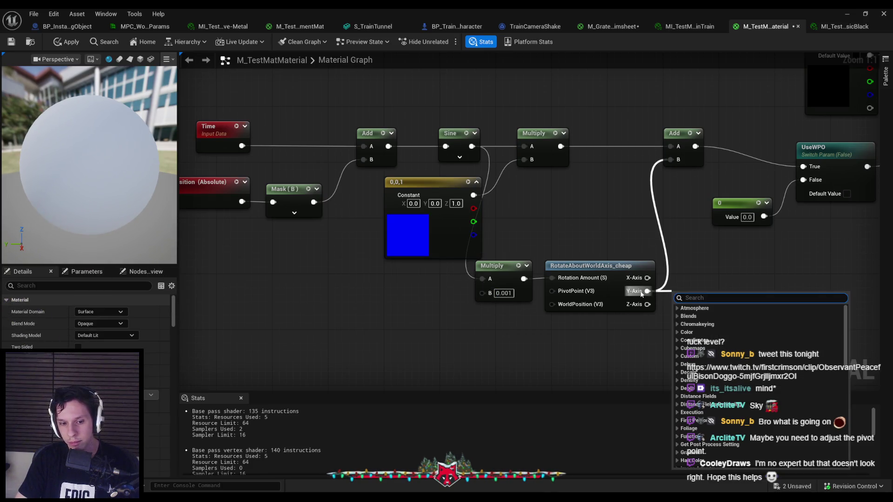
type("add")
key("Return")
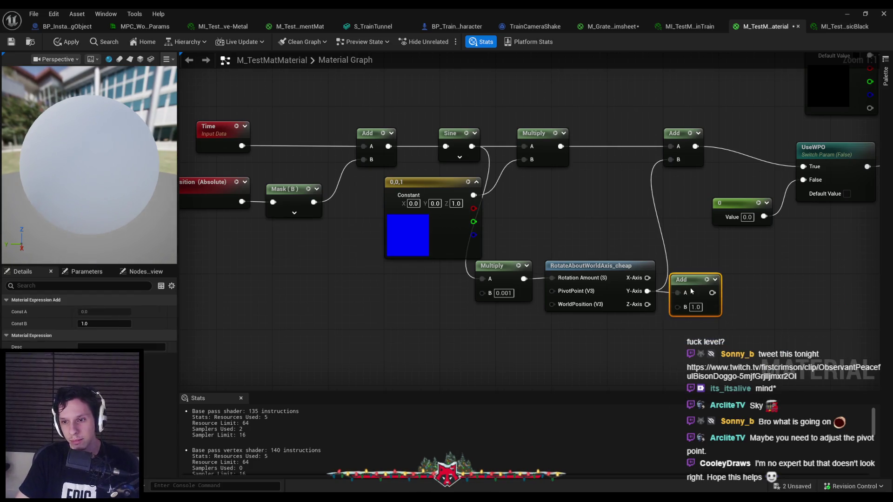
type("90")
left_click(739, 325)
left_click_drag(716, 292, 671, 159)
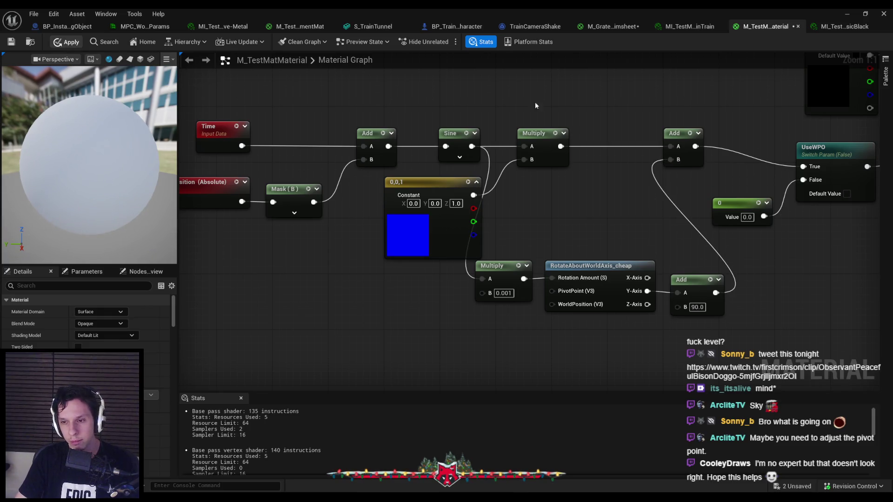
Change the Add offset to 0.5
left_click(847, 14)
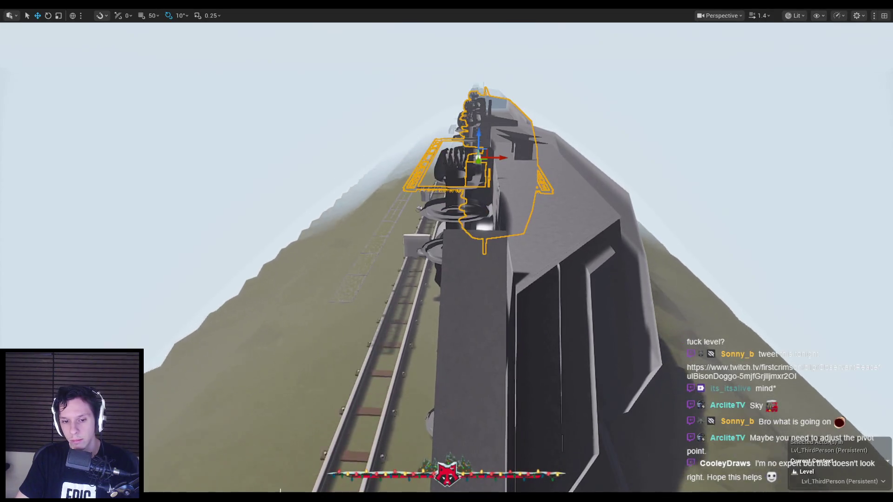
left_click(319, 475)
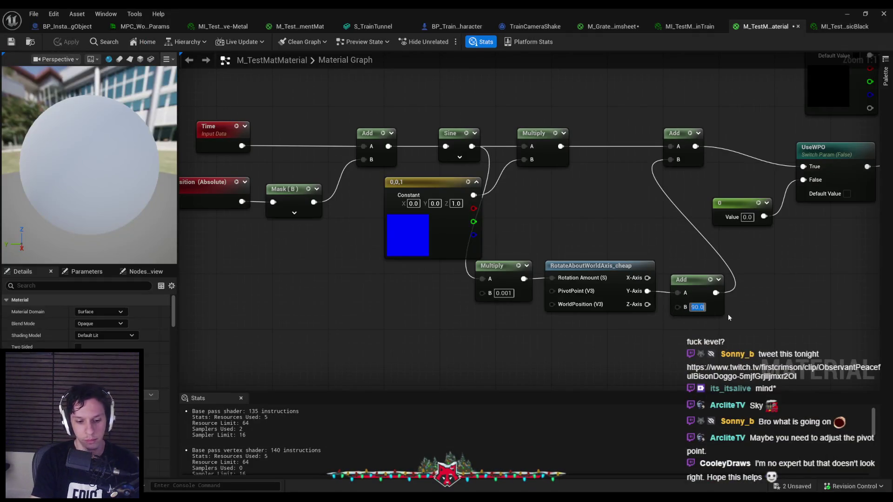
type("0.5")
key("Return")
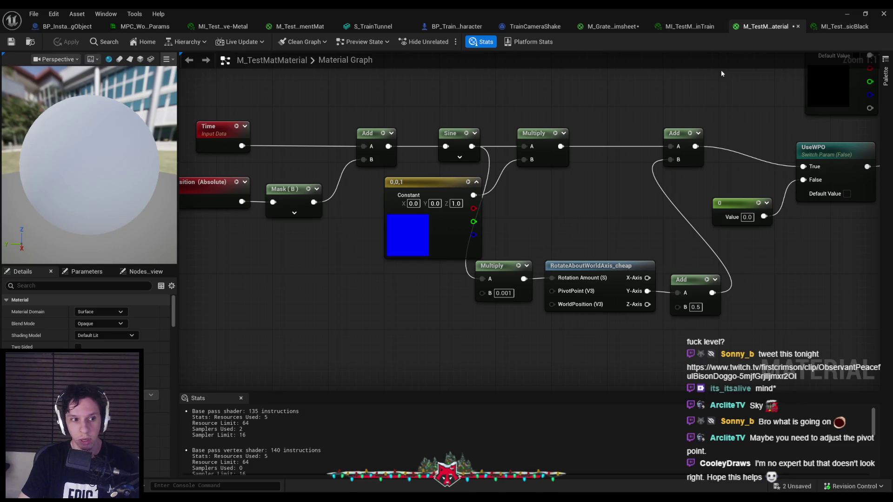
Switch between the level and the material editor to watch the train's wobble
left_click(847, 13)
mouse_move(268, 491)
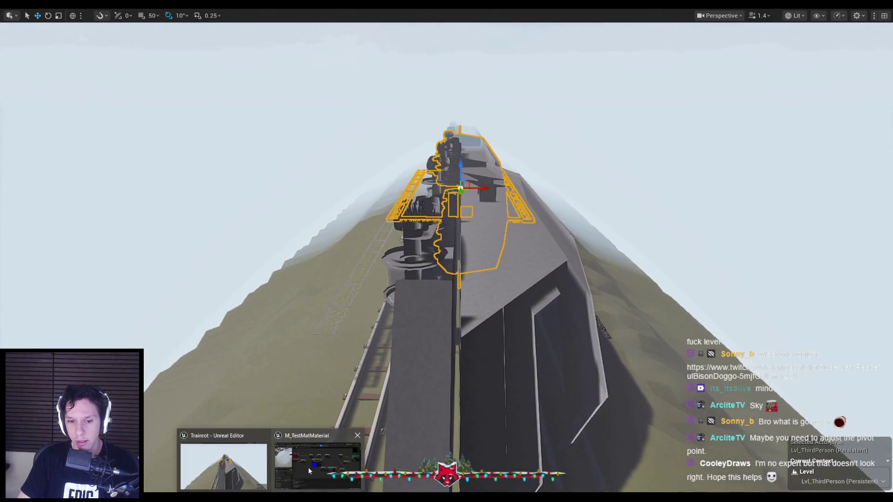
left_click(316, 467)
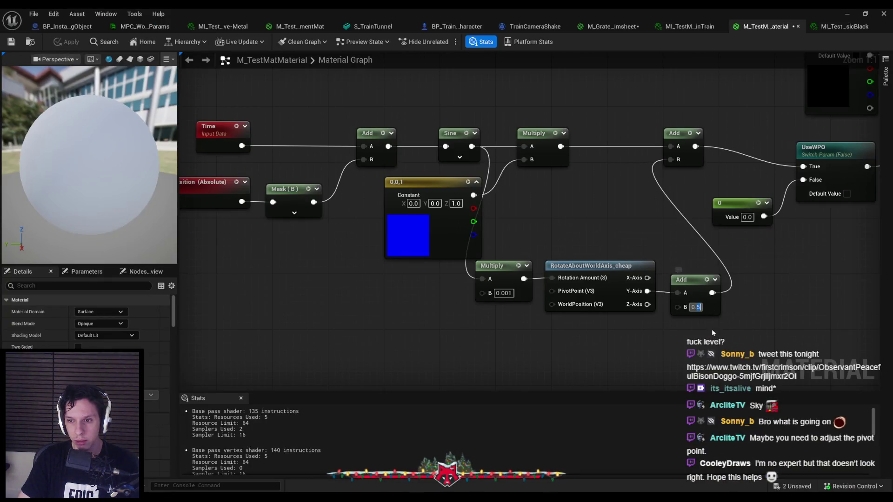
left_click(847, 13)
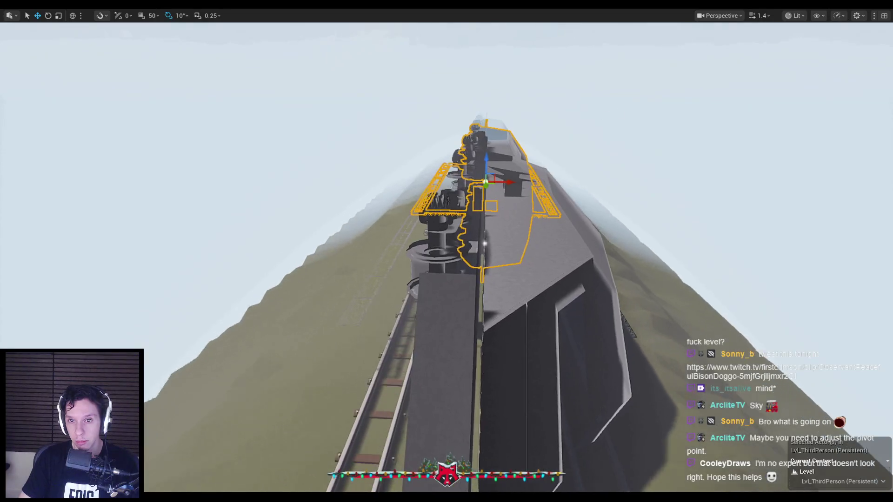
mouse_move(269, 491)
left_click(316, 468)
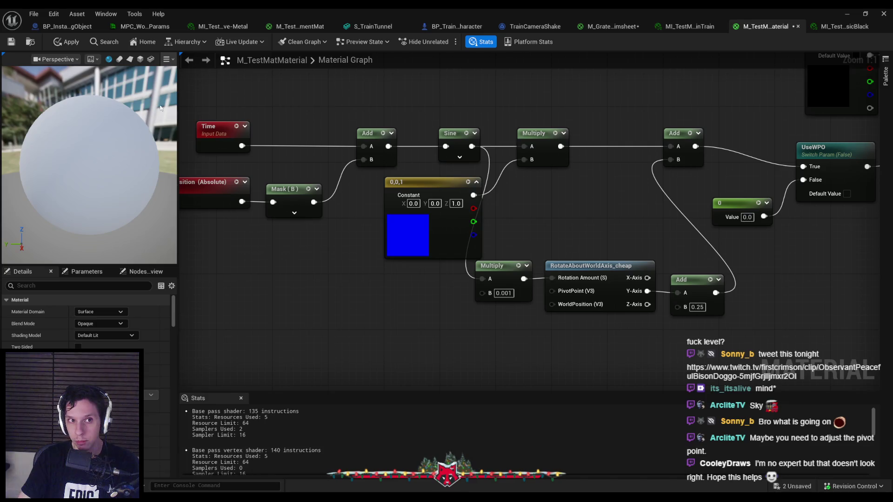
left_click(847, 13)
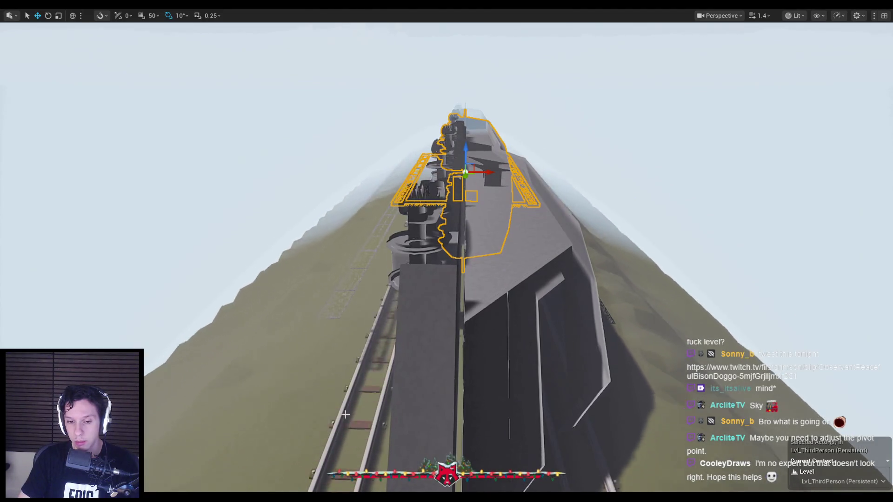
left_click(310, 491)
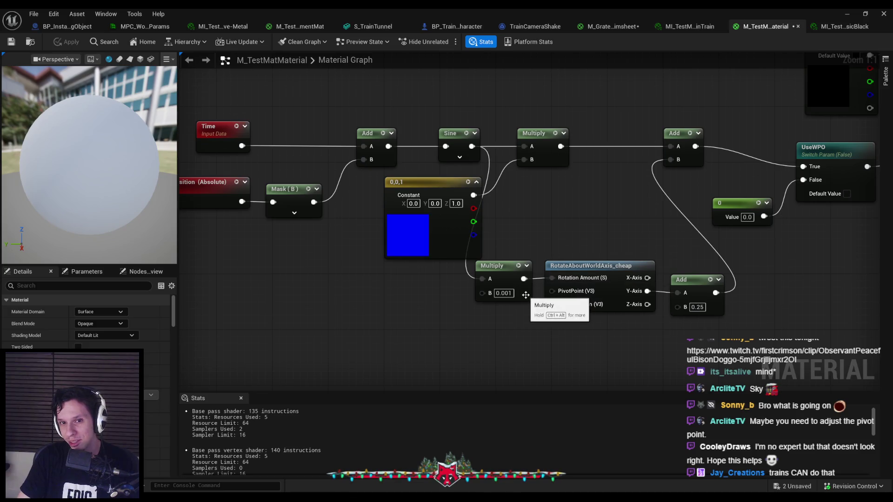
Route the Add node with B 0.25 into UseWPO's True input and apply the material
left_click(503, 267)
left_click(515, 323)
left_click_drag(514, 322, 471, 329)
scroll(471, 324, "down", 1)
scroll(471, 325, "up", 1)
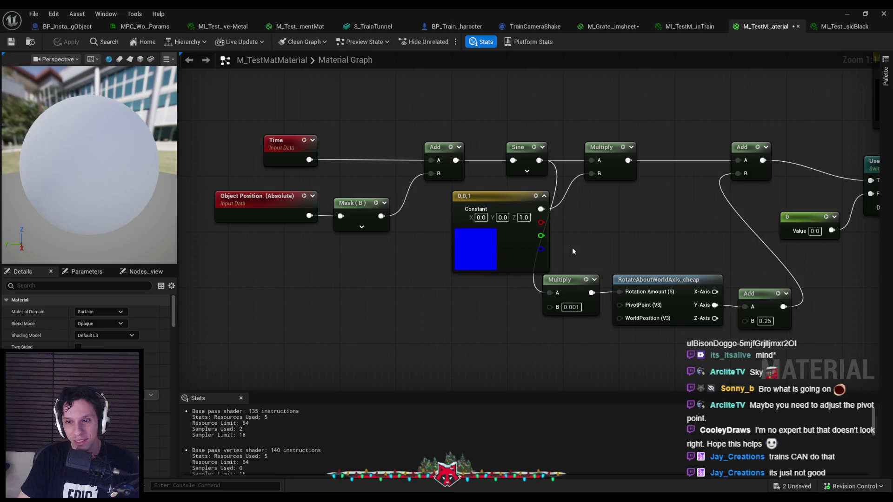
left_click_drag(573, 247, 490, 237)
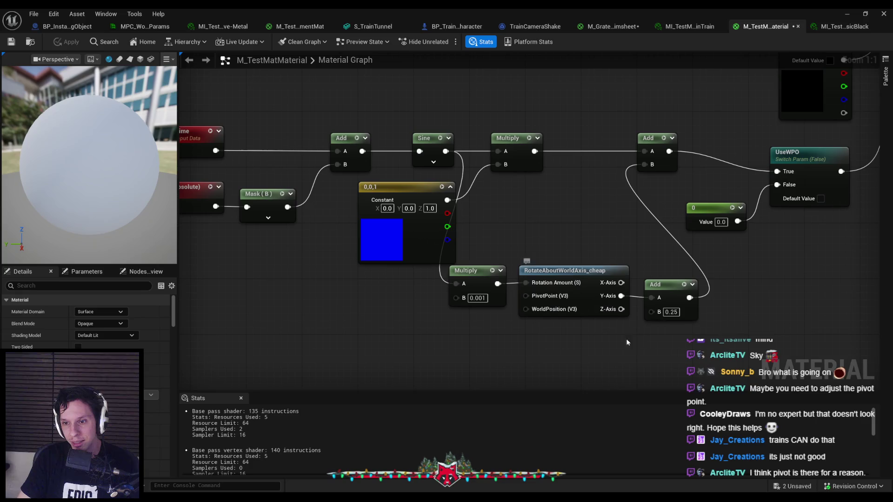
left_click(678, 293)
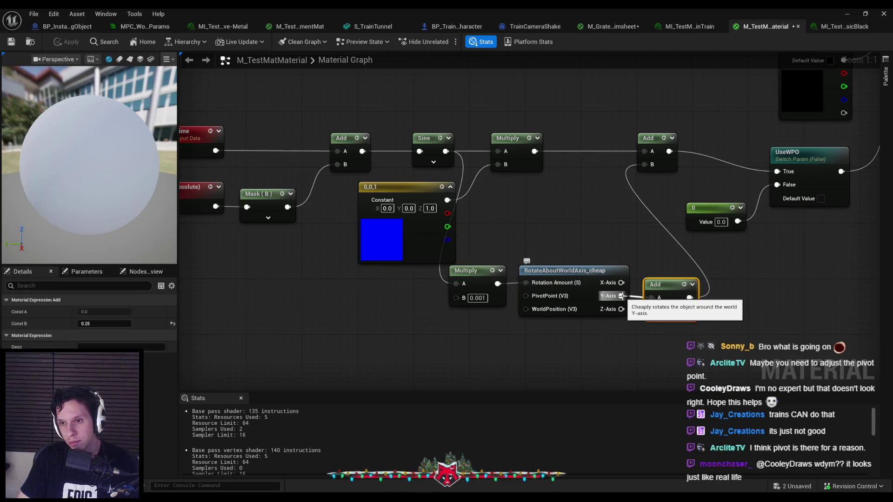
left_click_drag(690, 297, 777, 171)
left_click(57, 42)
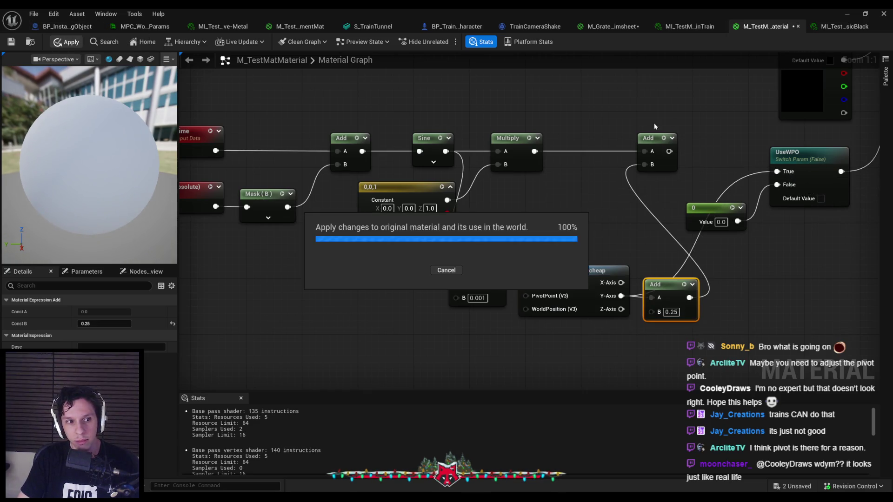
Orbit the level view around the train to check the result
left_click(845, 12)
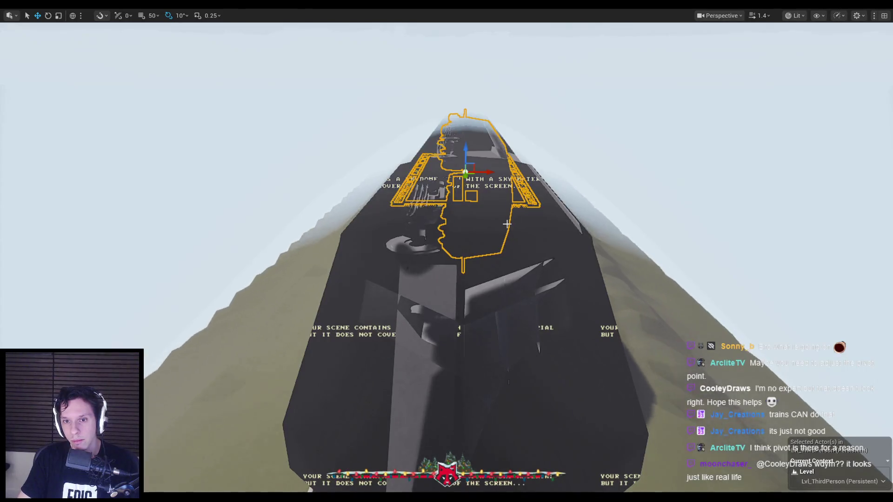
left_click_drag(508, 225, 266, 413)
mouse_move(316, 497)
left_click(317, 465)
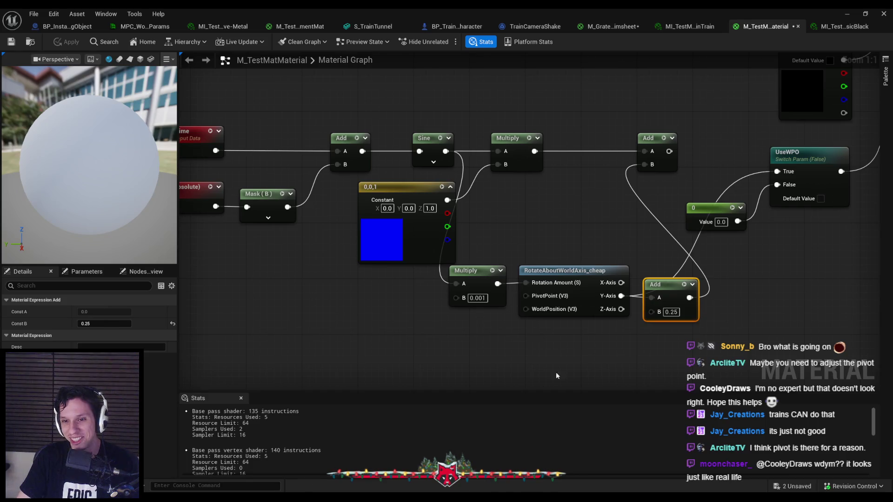
Place a RotateAboutAxis node in the graph, undoing a wrongly added search result first
right_click(520, 345)
type("rotate about world")
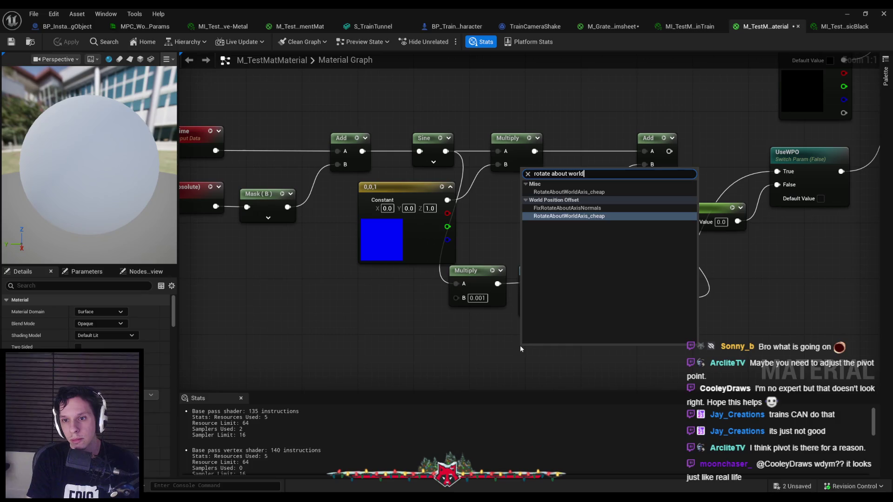
key("Up")
key("Return")
key("ctrl+z")
right_click(548, 302)
type("rotate about world")
key("BackSpace")
key("BackSpace")
key("BackSpace")
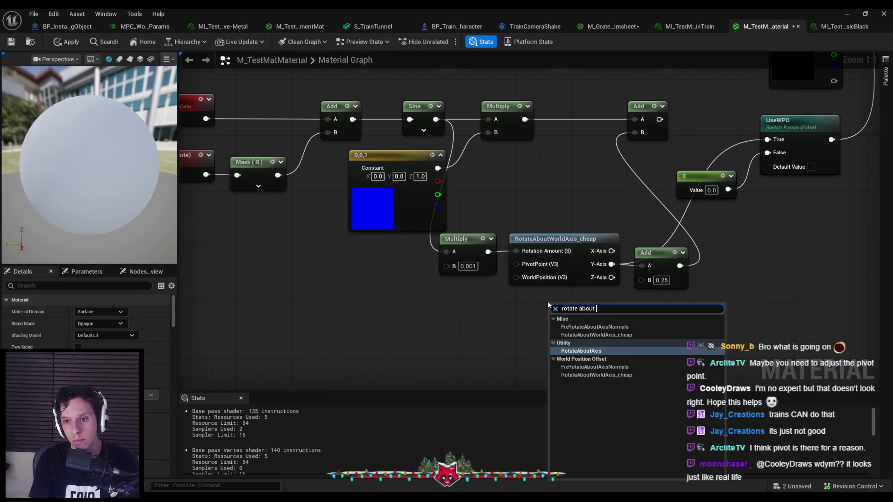
left_click(573, 351)
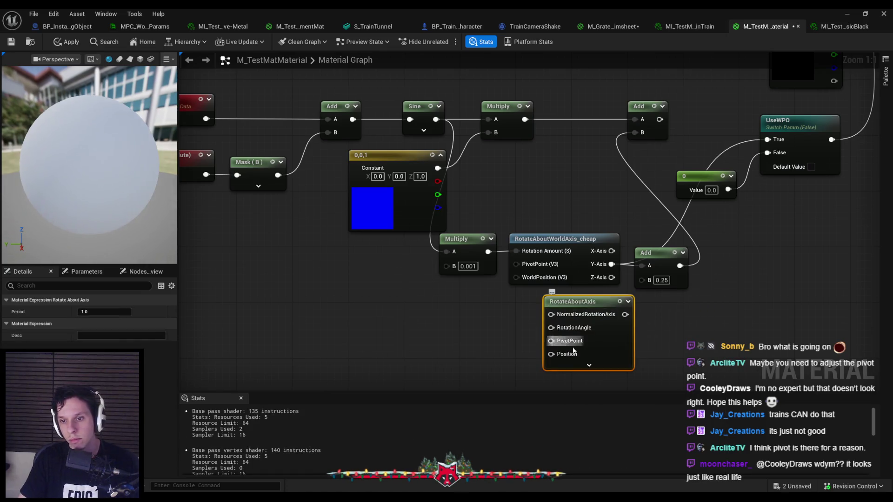
left_click(590, 366)
Delete the cheap rotation and its Add, wiring Multiply into RotationAngle and RotateAboutAxis into the top Add
left_click_drag(522, 309, 441, 280)
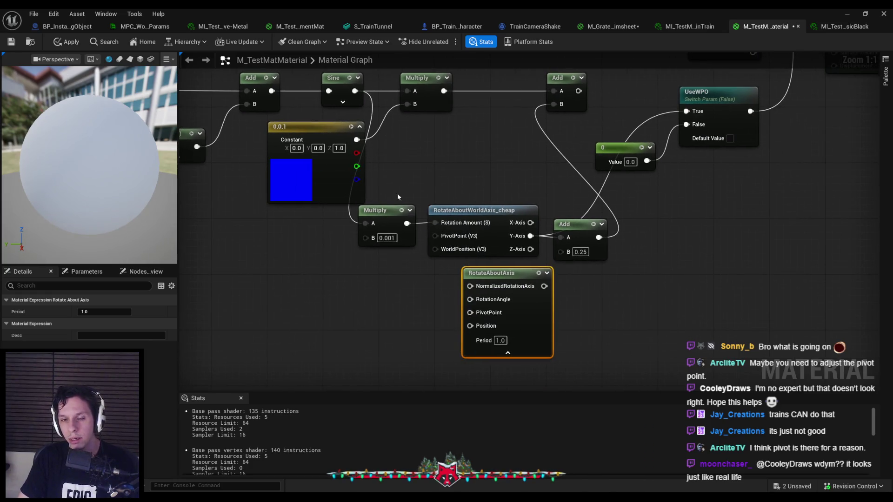
left_click_drag(398, 193, 488, 201)
key("Delete")
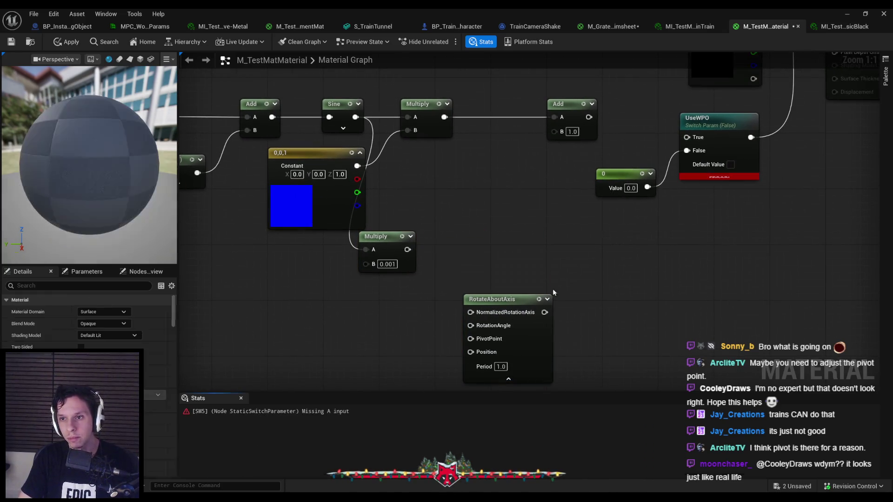
left_click_drag(525, 352, 517, 290)
left_click_drag(589, 116, 687, 137)
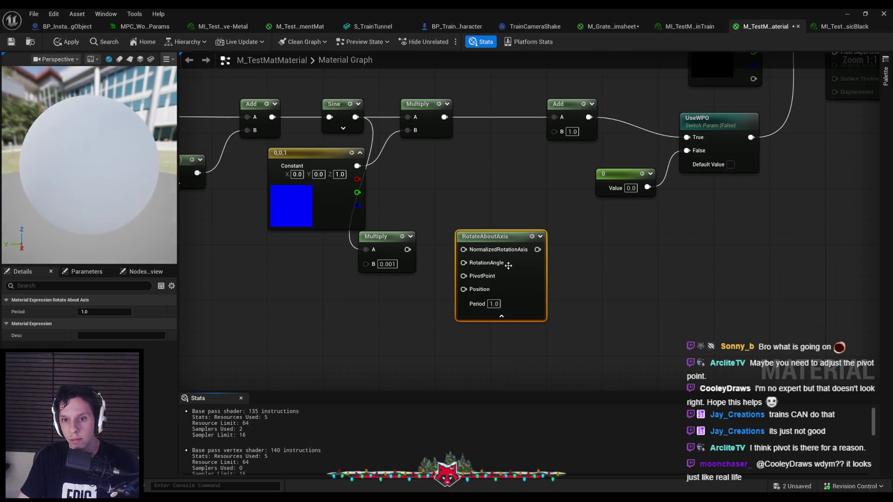
left_click_drag(464, 263, 420, 257)
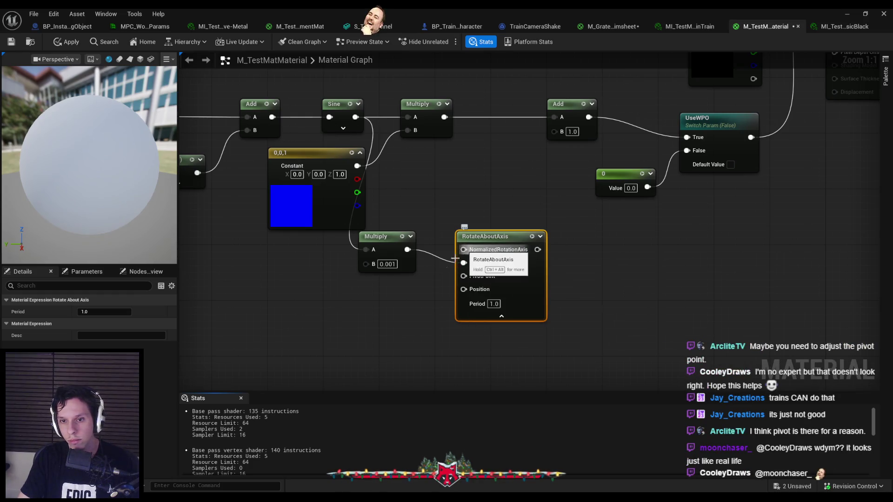
left_click_drag(463, 249, 375, 318)
left_click(333, 288)
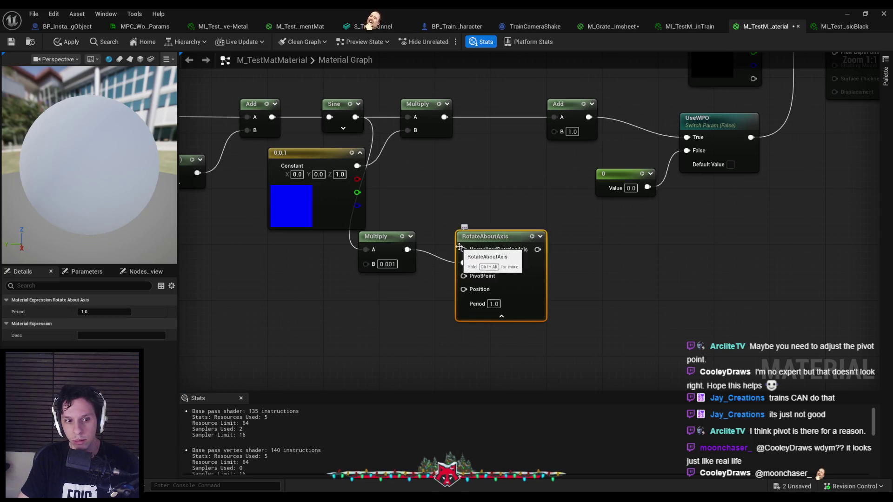
left_click_drag(538, 249, 557, 131)
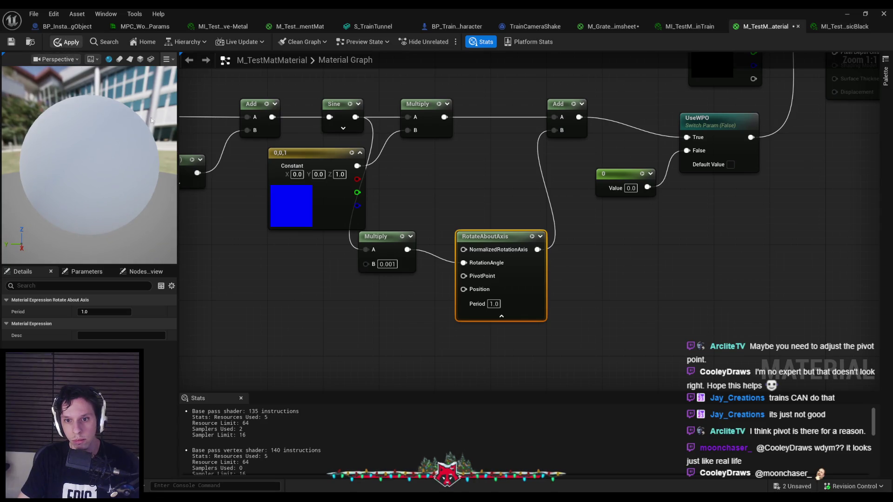
left_click_drag(464, 290, 385, 317)
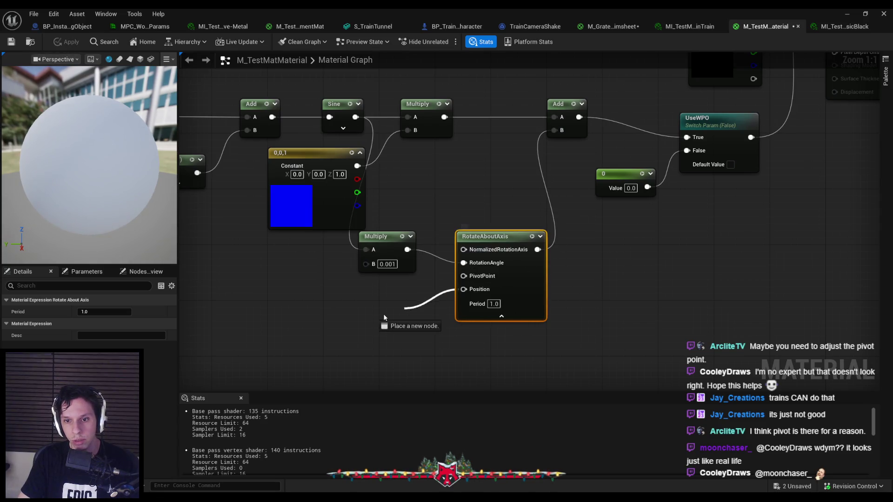
Frame the train in the level viewport to inspect it
left_click(847, 14)
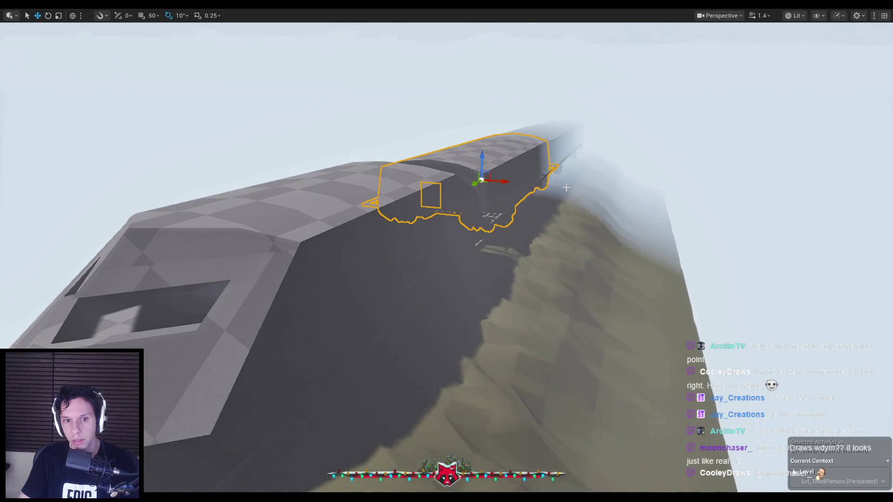
key("f")
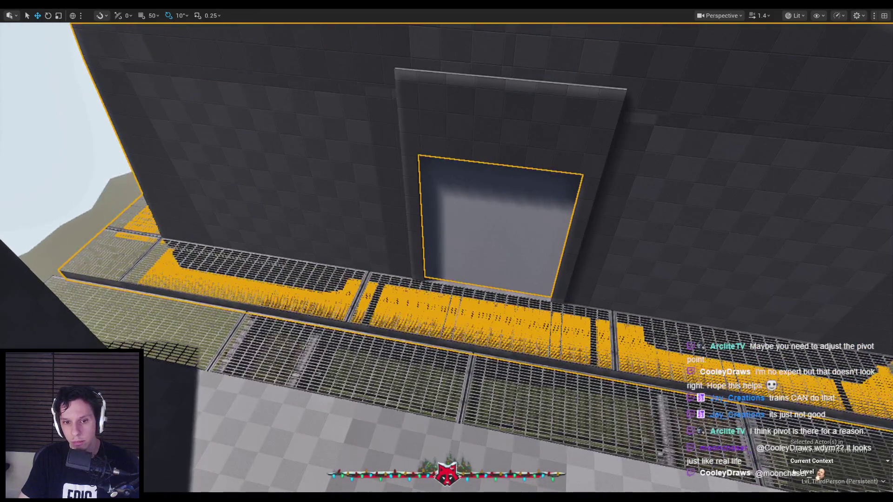
scroll(447, 252, "up", 5)
scroll(541, 222, "down", 1)
key("Escape")
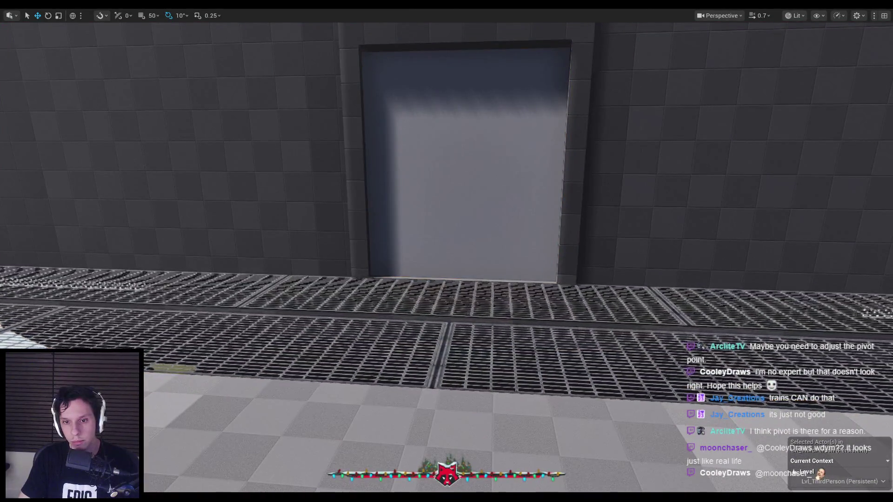
Set the Multiply factor to 1.0 and apply the material
left_click(286, 488)
type("1")
key("Return")
left_click(69, 42)
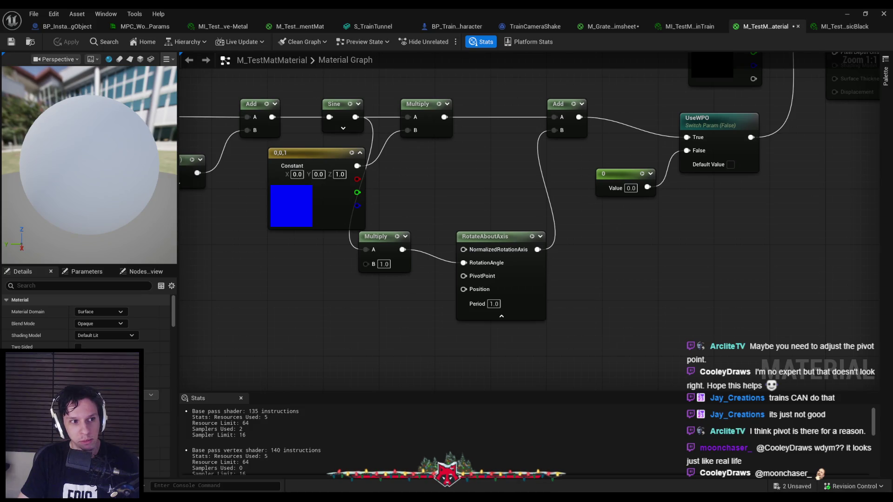
left_click(847, 14)
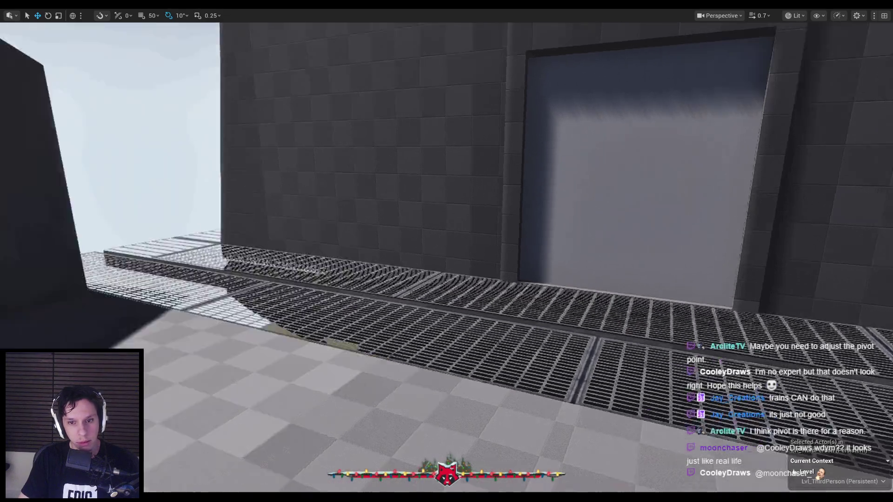
key("alt+Tab")
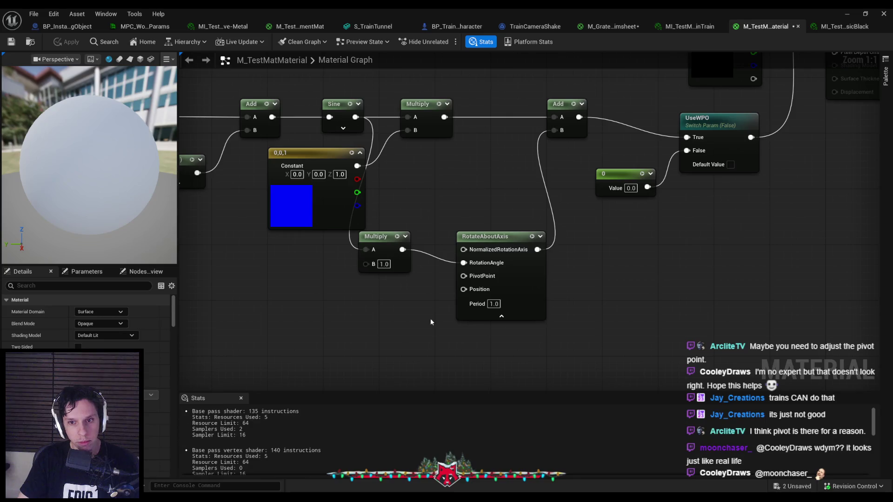
Wire an Absolute World Position node into Position and the 0,0,1 constant into the rotation axis
left_click_drag(463, 290, 398, 321)
type("absolute world position")
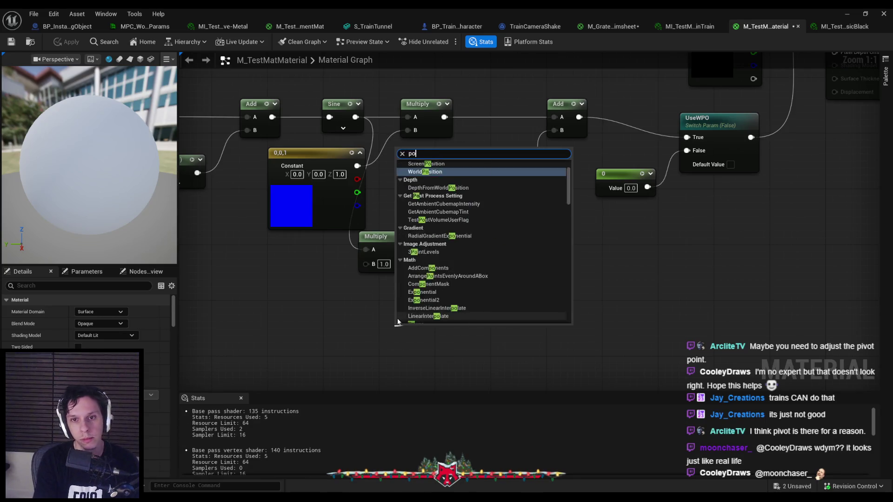
key("Return")
mouse_move(429, 359)
left_mouse_down()
mouse_move(358, 331)
mouse_move(362, 351)
left_mouse_up()
mouse_move(464, 276)
left_mouse_down()
mouse_move(429, 328)
mouse_move(470, 291)
left_mouse_up()
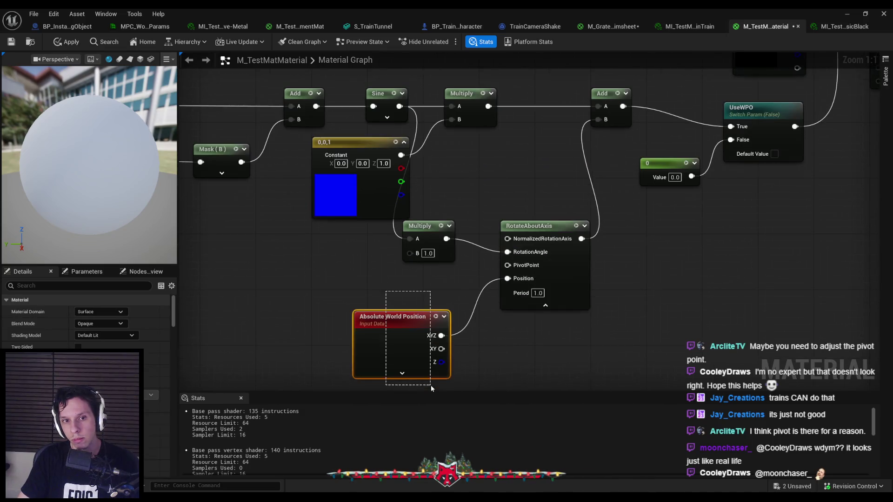
left_click(401, 315)
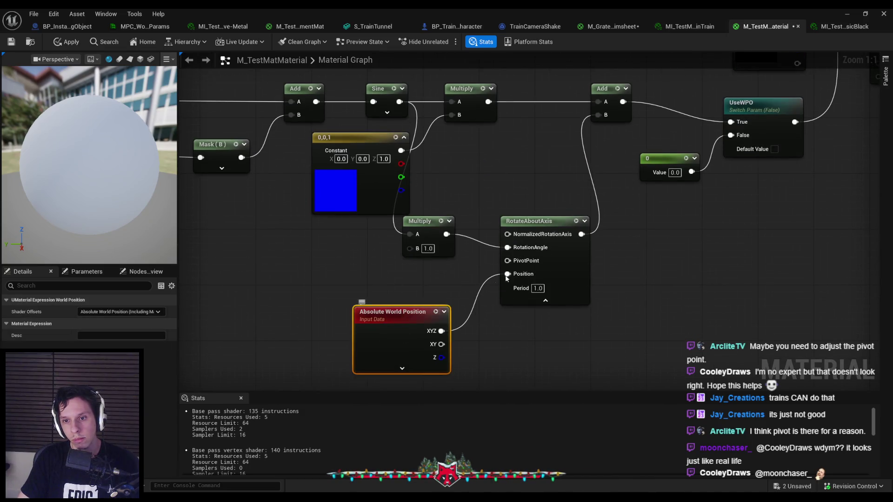
left_click_drag(513, 234, 493, 182)
key("Escape")
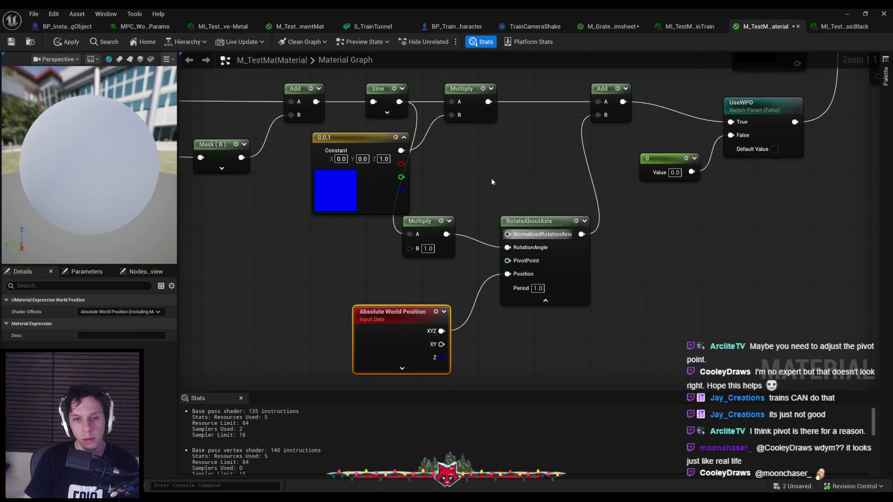
left_click_drag(407, 153, 508, 234)
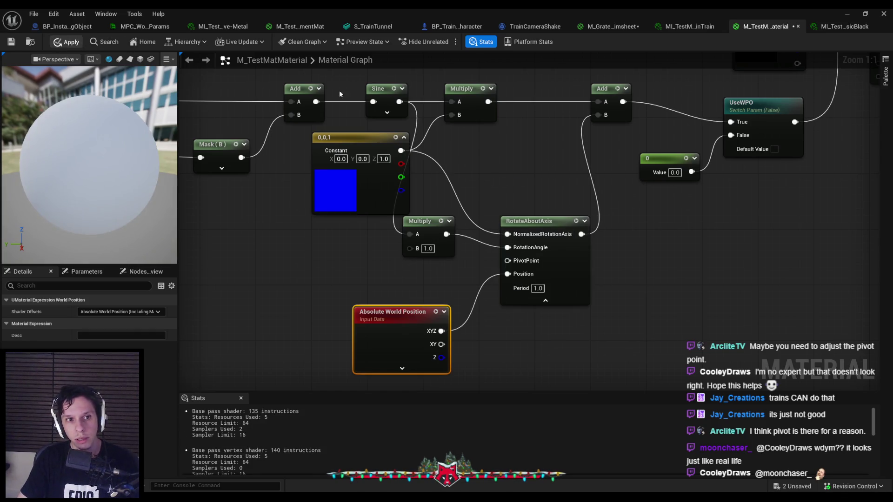
Check the level, return to the test material graph and apply the changes
left_click(847, 14)
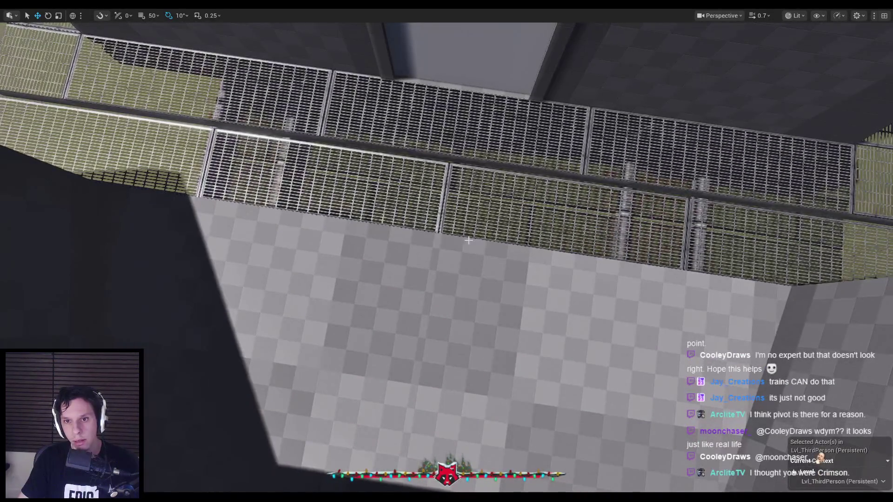
key("alt+Tab")
left_click(428, 282)
key("alt+Tab")
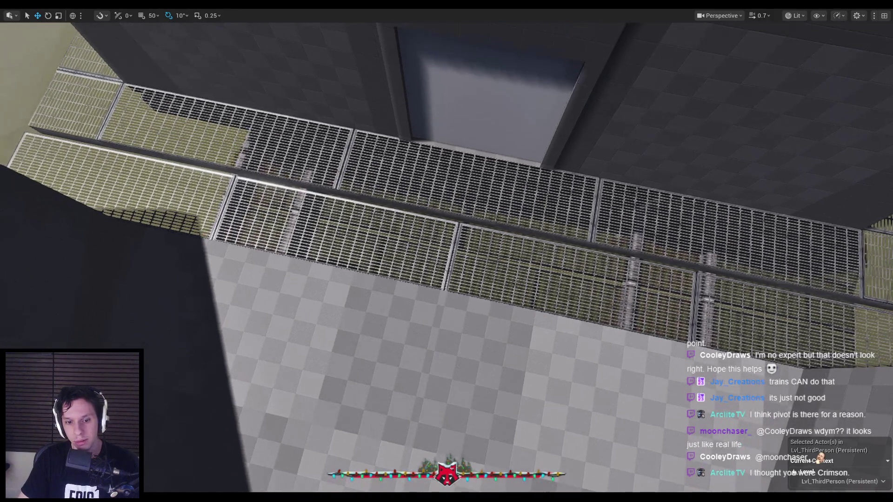
key("alt+Tab")
left_click(68, 42)
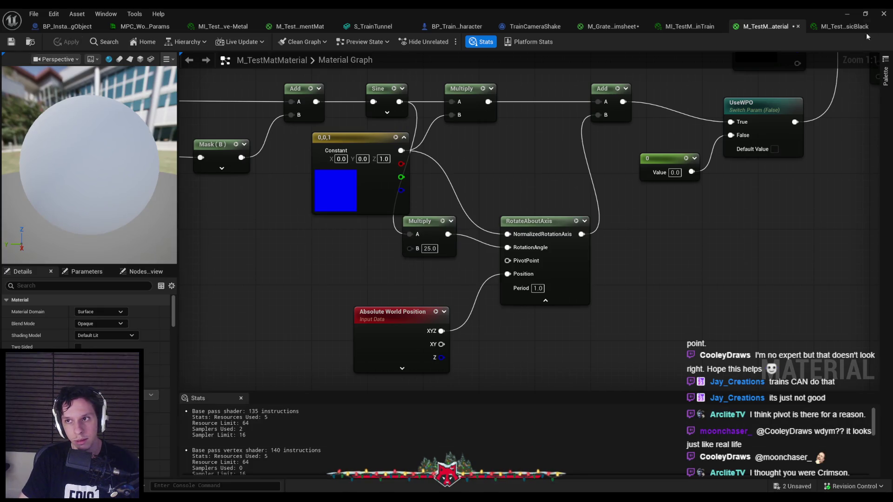
Fly the camera down along the grate walkway, then bring up the M_GrateTrimsheet graph
left_click(847, 17)
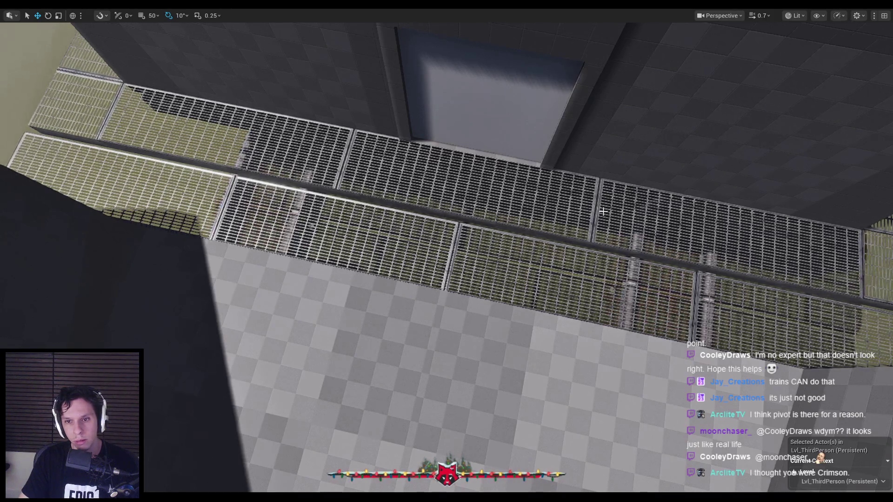
scroll(603, 211, "down", 5)
left_click_drag(502, 273, 500, 272)
left_click(321, 473)
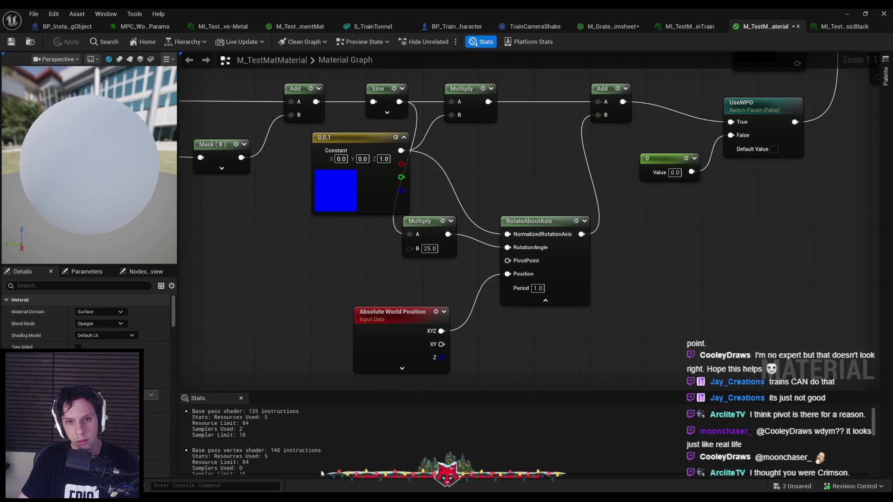
left_click(607, 27)
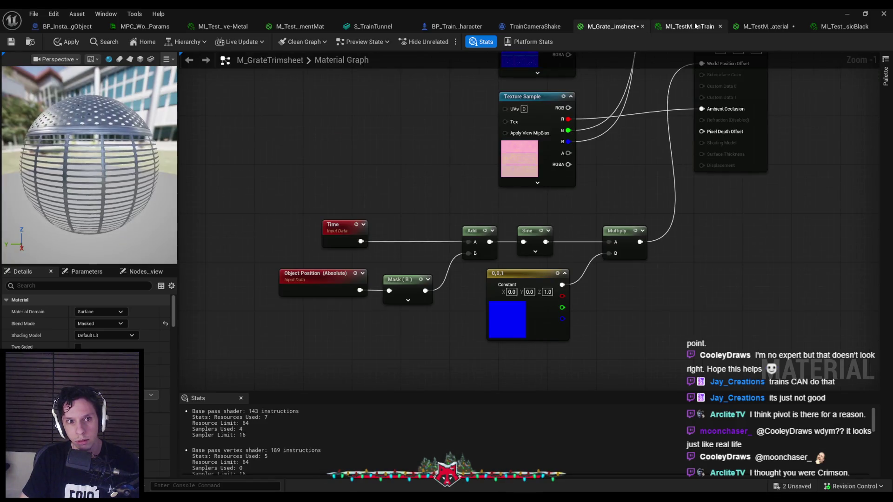
Wire Absolute World Position into the RotateAboutAxis PivotPoint and apply the material
left_click(696, 26)
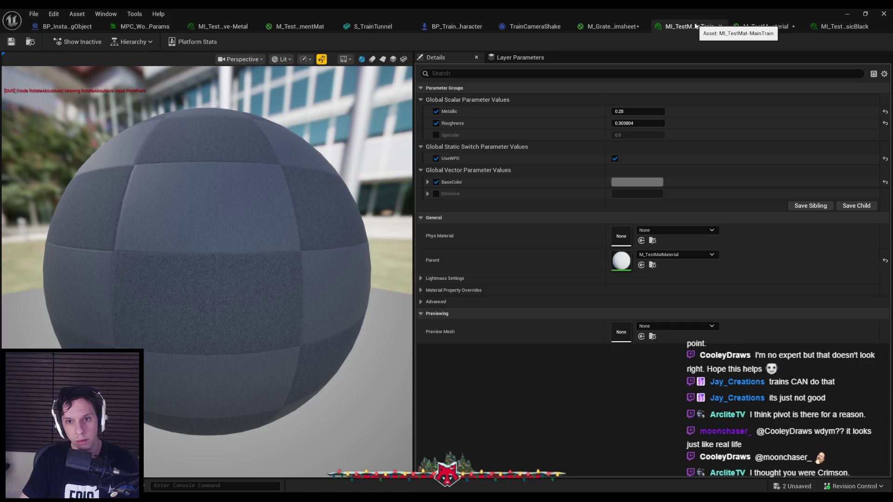
left_click(757, 27)
mouse_move(525, 261)
left_mouse_down()
mouse_move(437, 279)
mouse_move(441, 331)
left_mouse_up()
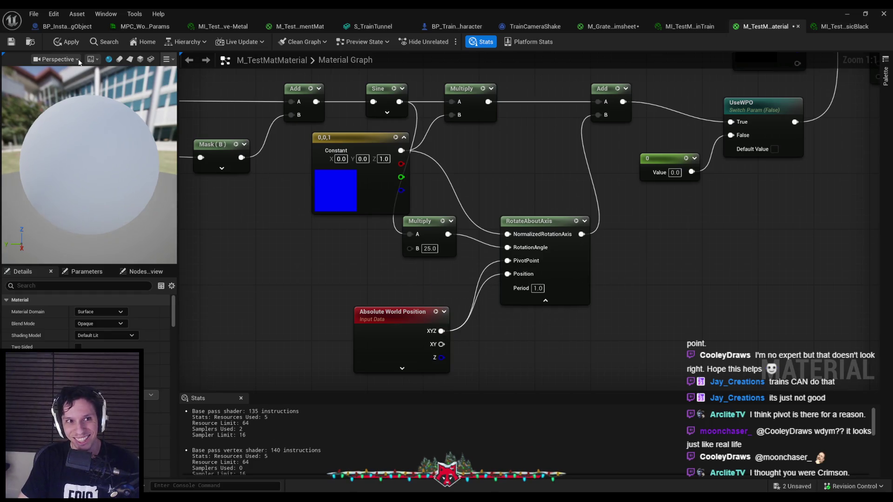
key("ctrl+s")
Fly the camera close to the train door, then review the test material instance parameters
key("alt+Tab")
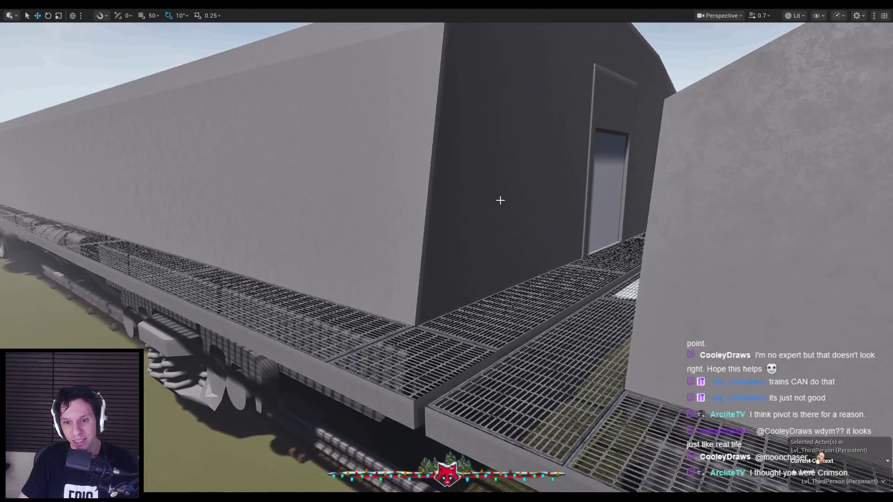
mouse_move(501, 200)
left_mouse_down()
mouse_move(497, 213)
mouse_move(353, 311)
left_mouse_up()
key("alt+Tab")
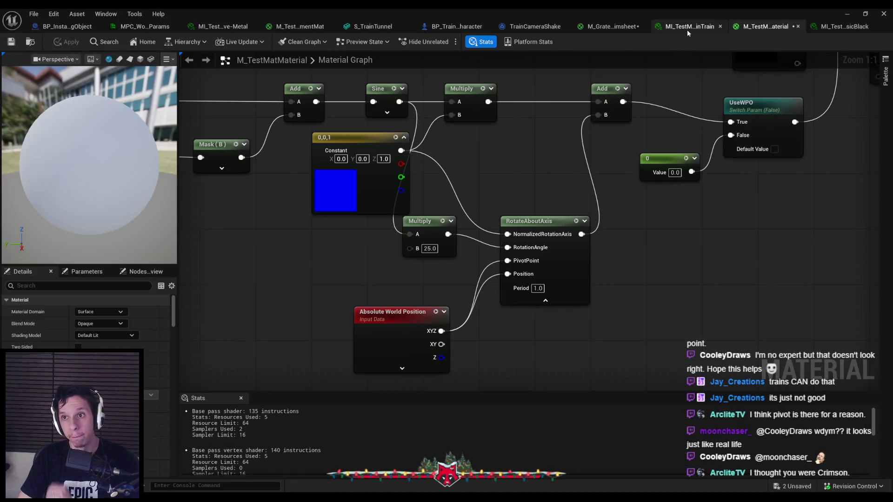
left_click(688, 29)
left_click(763, 28)
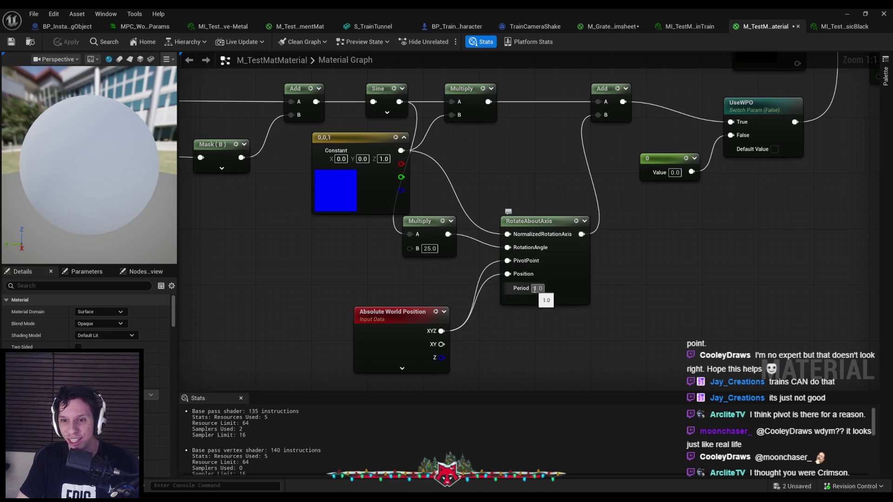
type("5")
Apply the material with the 5.0 RotateAboutAxis period and view it in the level
left_click(70, 42)
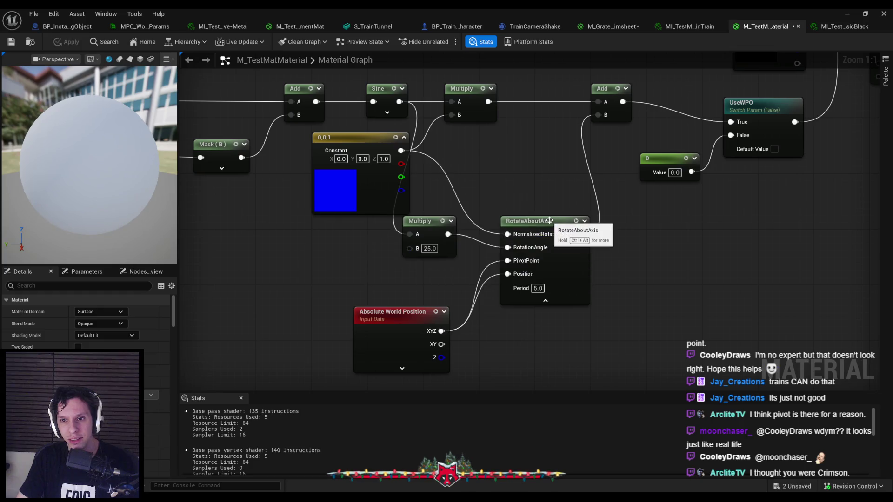
left_click(549, 221)
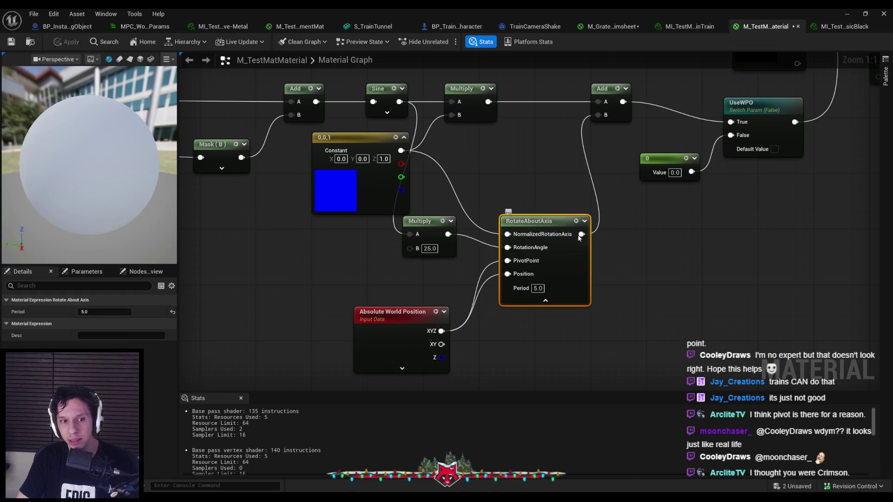
left_click(845, 12)
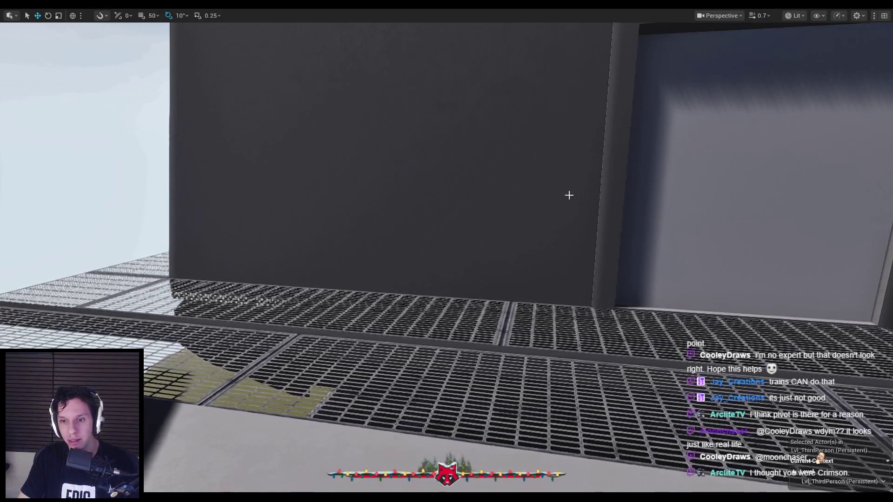
left_click(289, 460)
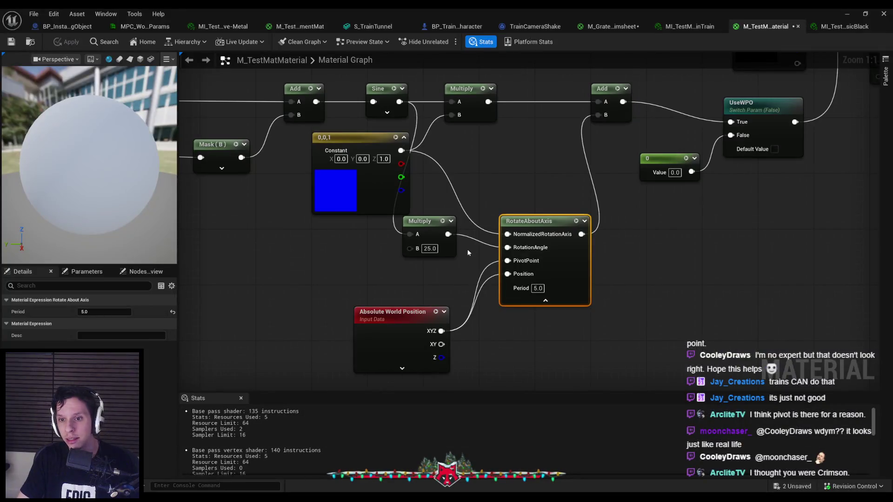
Reconnect the Multiply result to RotationAngle, check the level, and reset Multiply A to 0.0
left_click(508, 247, "alt")
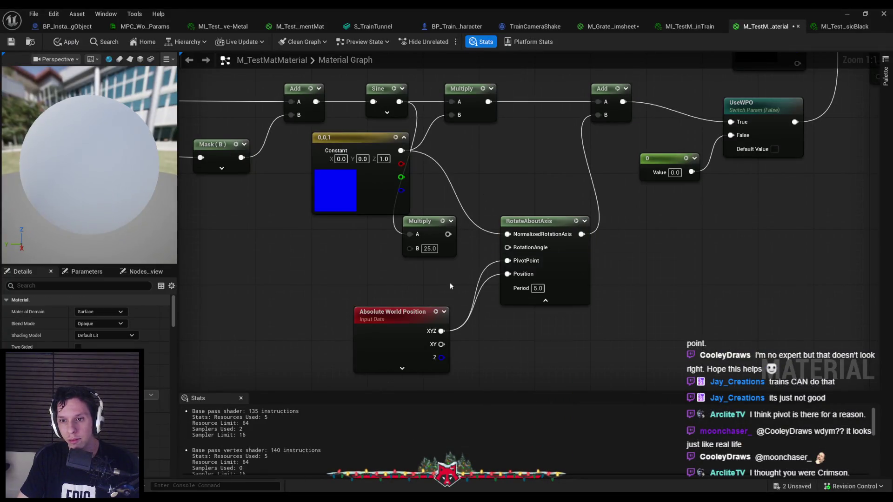
left_click_drag(514, 250, 381, 289)
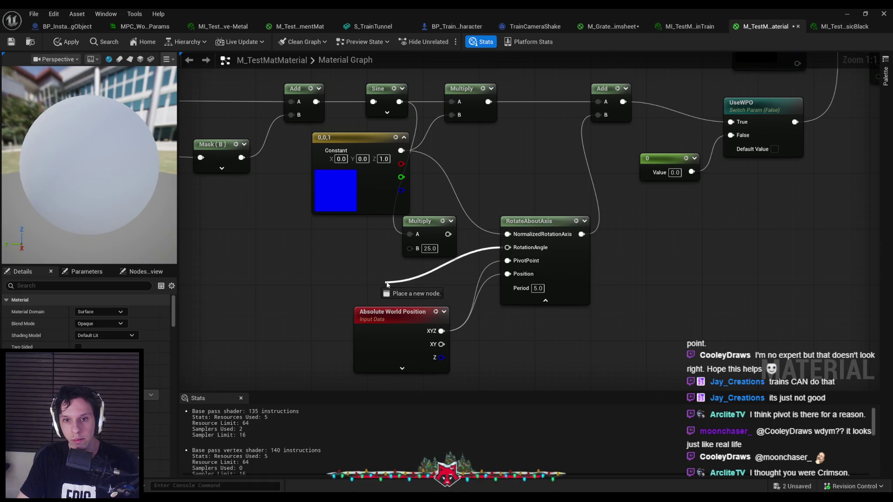
left_click_drag(448, 235, 448, 235)
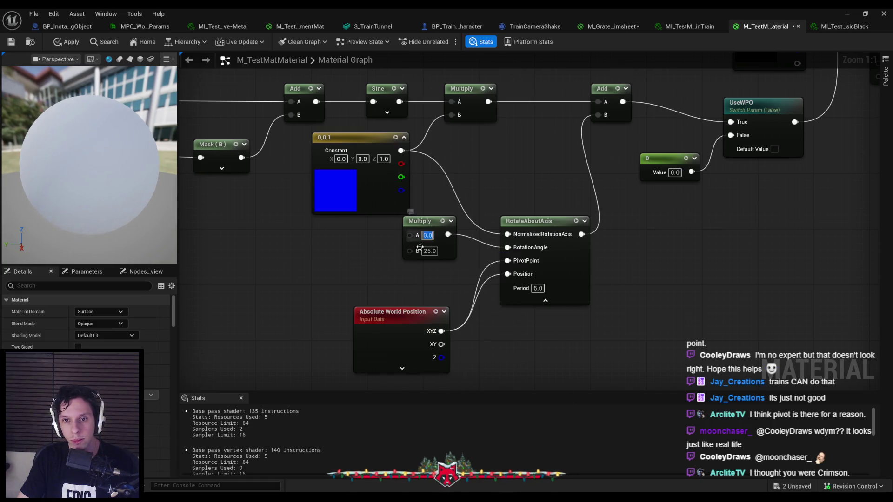
left_click(842, 12)
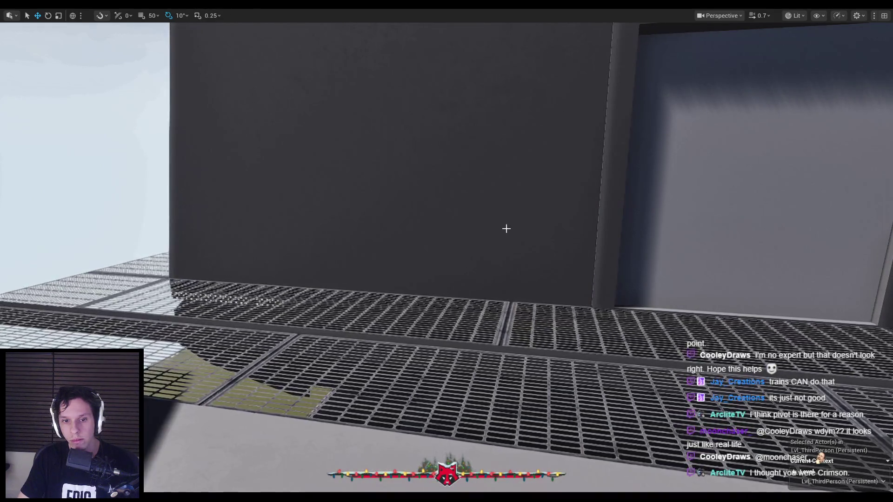
mouse_move(270, 500)
left_click(317, 465)
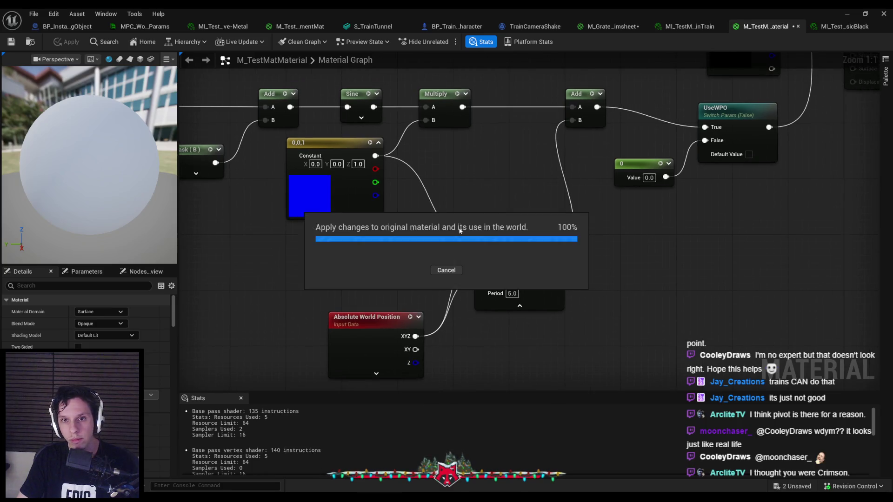
key("ctrl+z")
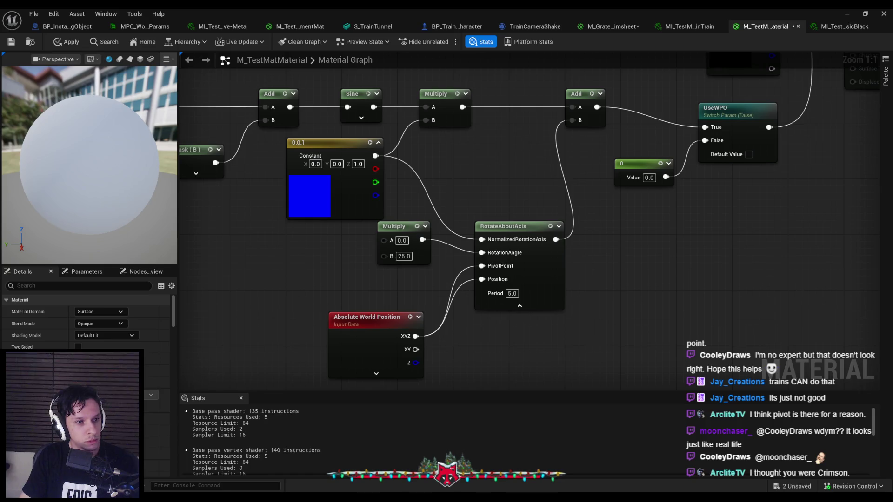
left_click(482, 229, "alt")
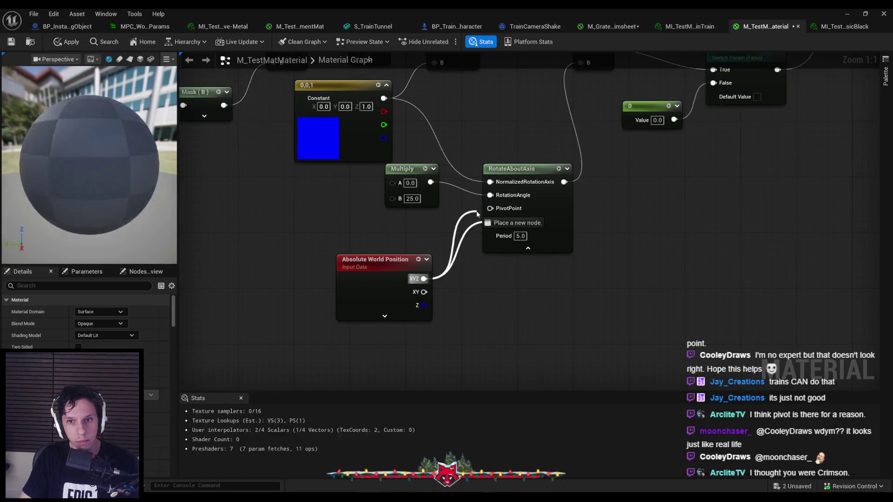
Move the Absolute World Position node lower and wire the Sine output into Multiply A
left_click(357, 297)
left_click_drag(356, 297, 407, 278)
left_click_drag(409, 180, 406, 115)
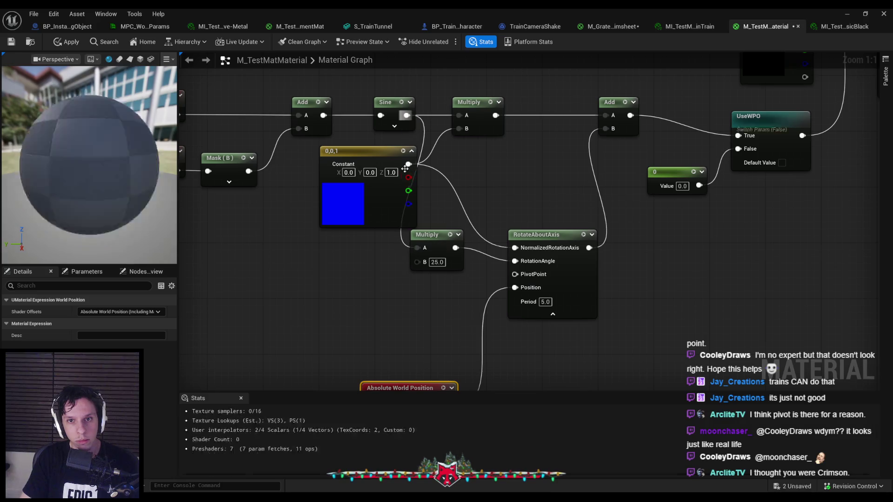
Add an ObjectPivotPoint node as the rotation pivot and apply the material
left_click_drag(515, 274, 414, 314)
type("object pivot")
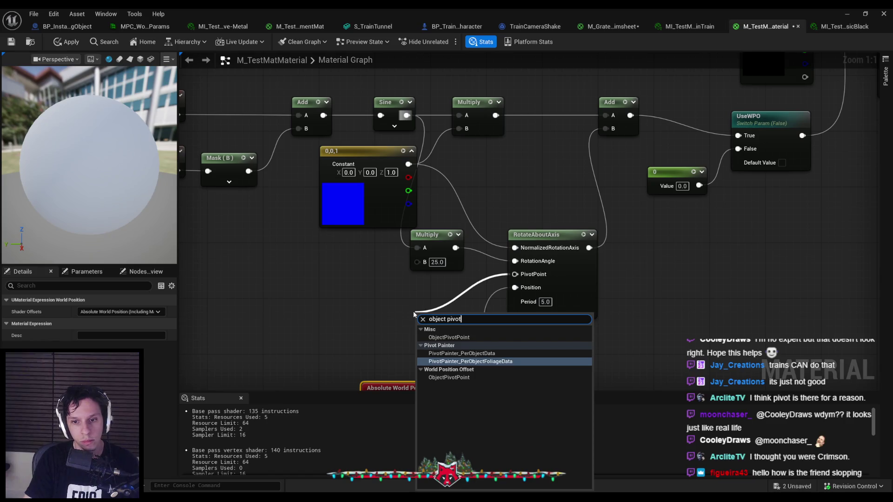
left_click(449, 377)
mouse_move(437, 320)
left_mouse_down()
mouse_move(384, 288)
mouse_move(409, 298)
left_mouse_up()
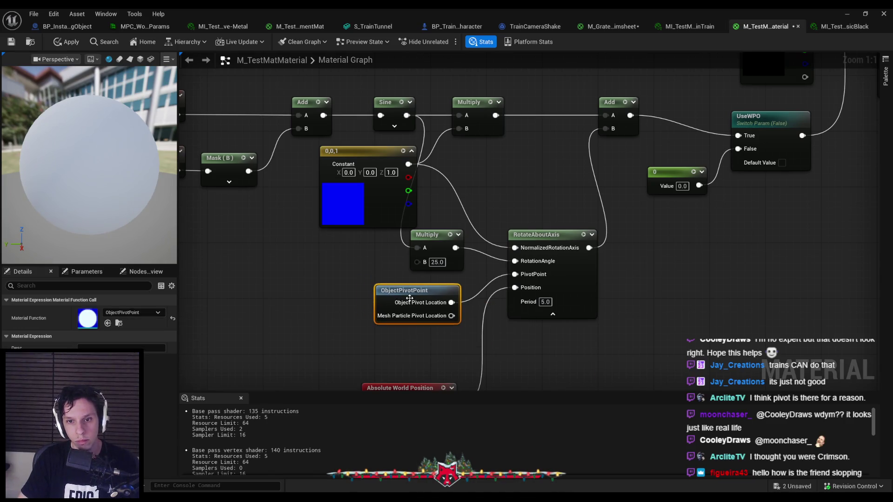
left_click(71, 42)
Check the train car in the level, then set Period to 1.0 and Multiply B to 2.0 and apply
left_click(848, 14)
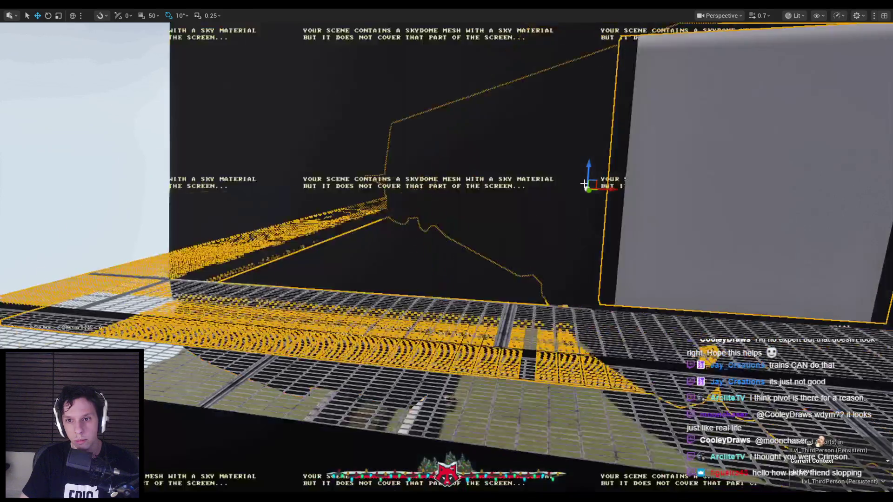
key("f")
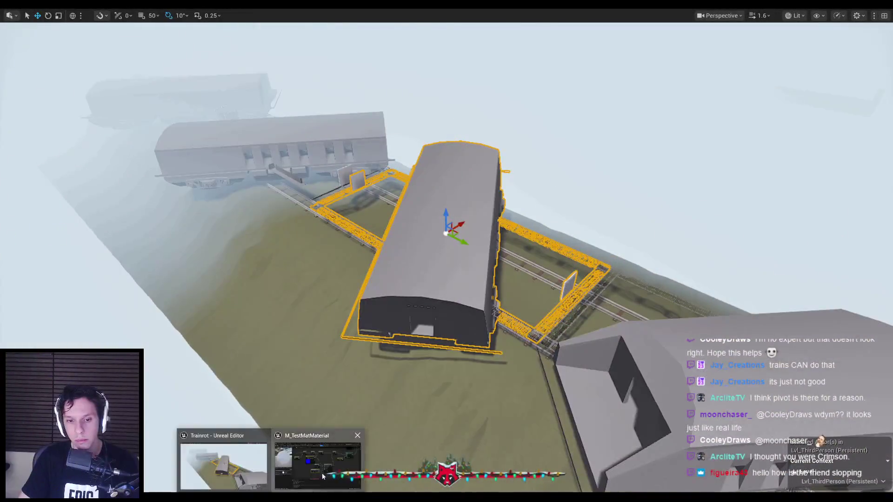
left_click(319, 461)
left_click(452, 273)
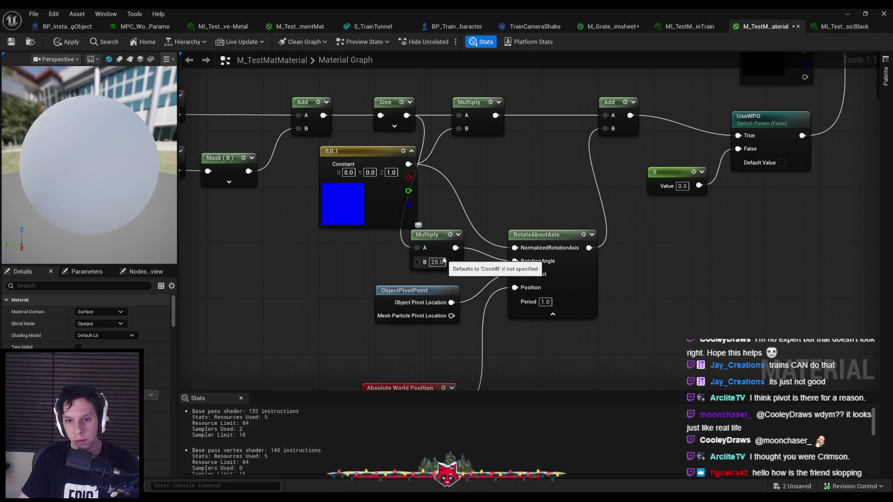
type("2")
key("Return")
left_click(67, 41)
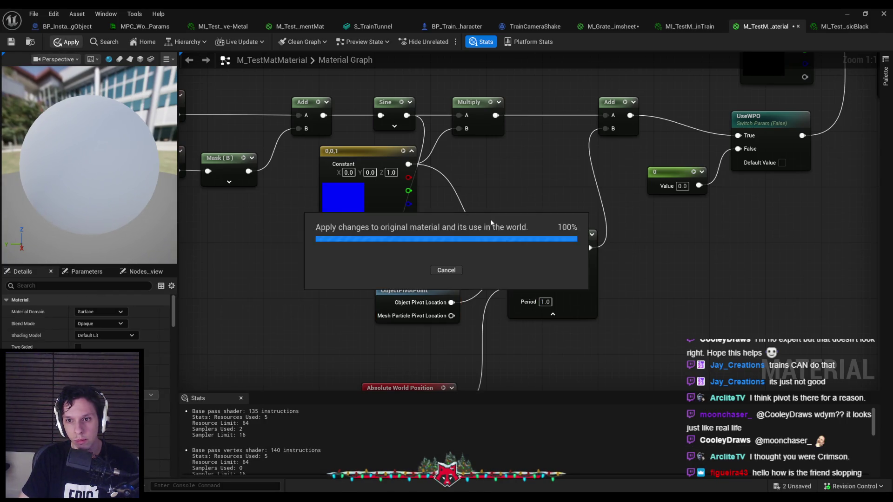
mouse_move(515, 248)
left_mouse_down()
mouse_move(344, 261)
mouse_move(211, 322)
left_mouse_up()
Add a Constant3Vector rotation axis set to 0,1,0 and apply the material
type("constant3")
key("Return")
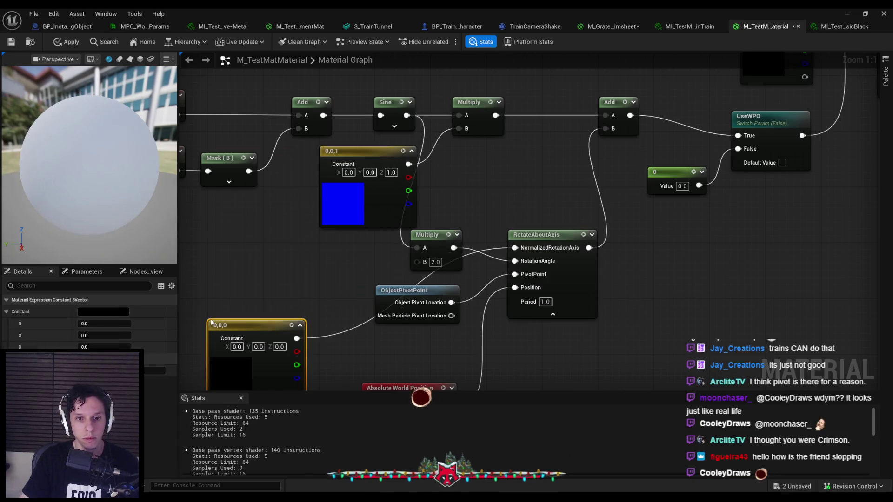
key("Tab")
type("1")
key("Return")
left_click(67, 42)
Watch the train, then nudge the Multiply and ObjectPivotPoint nodes down and reapply
left_click(846, 14)
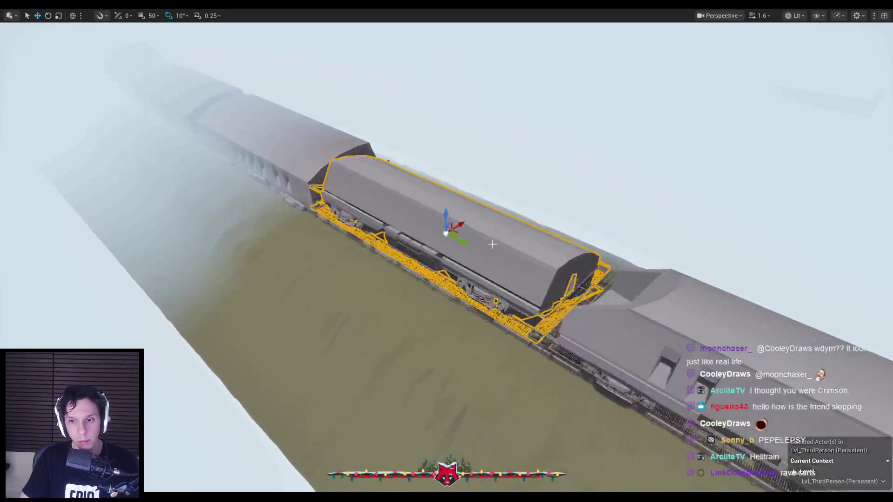
key("alt+Tab")
left_click_drag(436, 243, 437, 257)
left_click(455, 226)
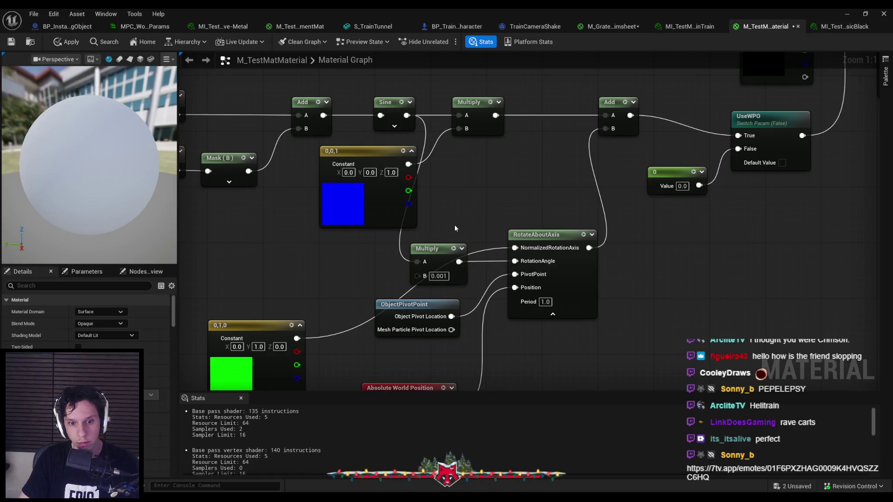
left_click(68, 41)
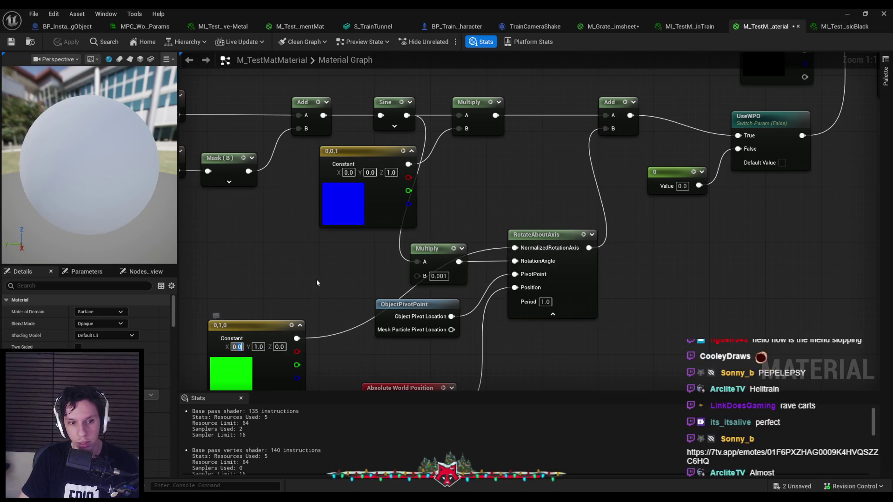
Set the green constant's X to 0.1, apply, and playtest the wobble
type("0.1")
key("Return")
left_click(68, 42)
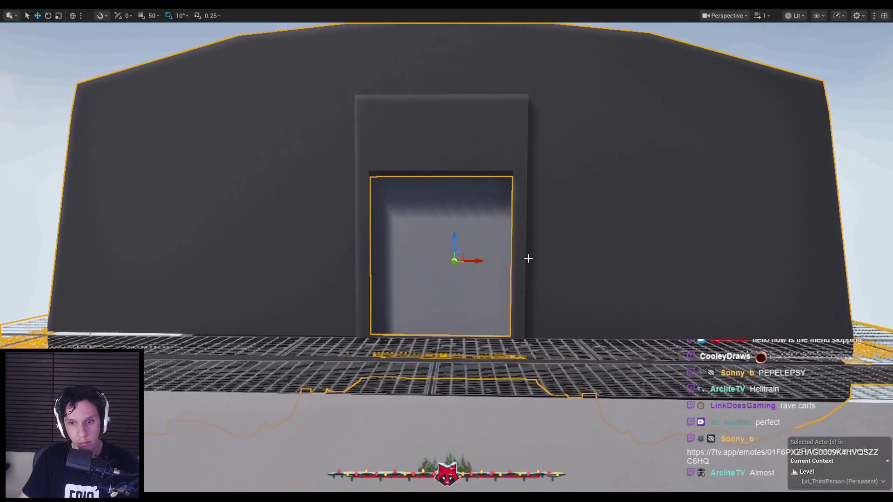
key("alt+p")
left_click(528, 258)
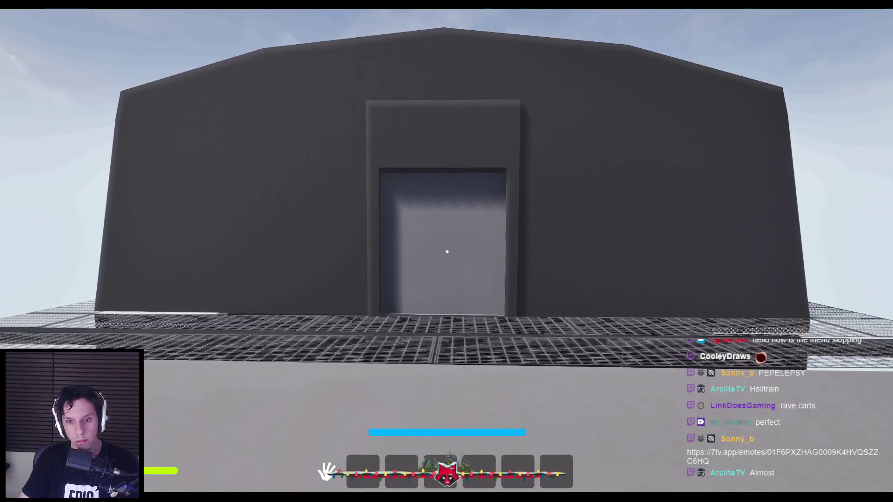
key("Escape")
Marquee-select the whole wobble node network in M_TestMatMaterial
key("alt+Tab")
scroll(438, 319, "down", 3)
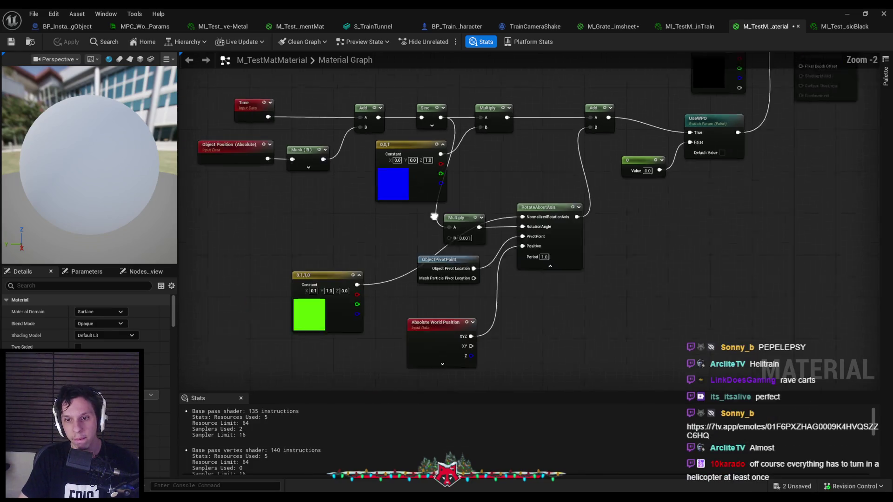
mouse_move(224, 116)
left_mouse_down()
mouse_move(472, 264)
mouse_move(555, 370)
mouse_move(573, 367)
mouse_move(584, 310)
left_mouse_up()
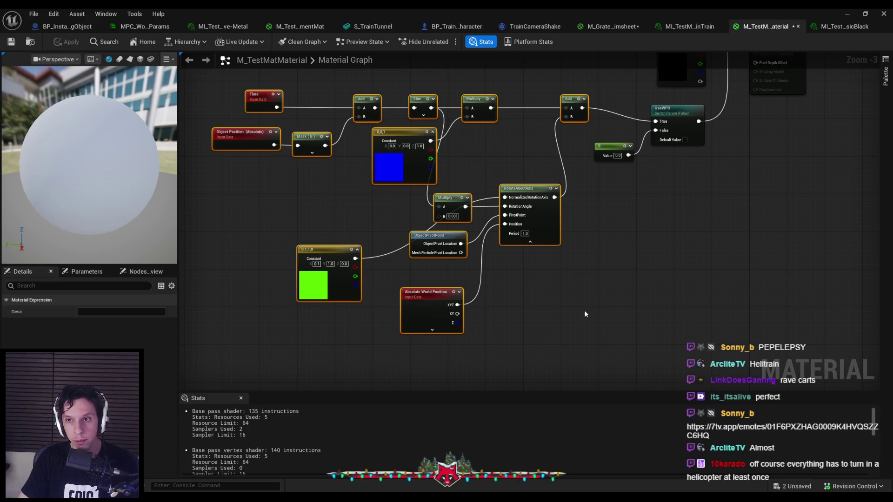
In M_GrateTrimsheet, replace the old wobble nodes with the pasted network feeding World Position Offset
left_click(613, 27)
left_click_drag(577, 346, 275, 216)
key("Delete")
scroll(438, 238, "down", 2)
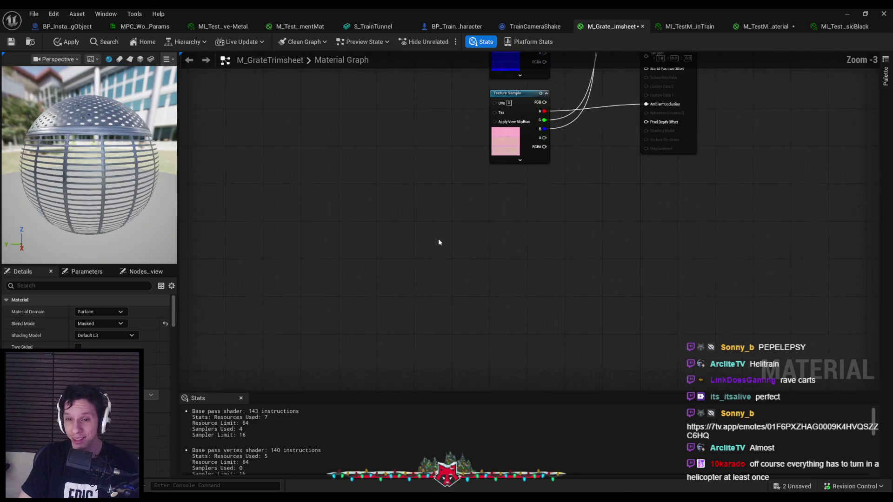
key("ctrl+v")
scroll(473, 285, "up", 4)
left_click_drag(616, 240, 684, 90)
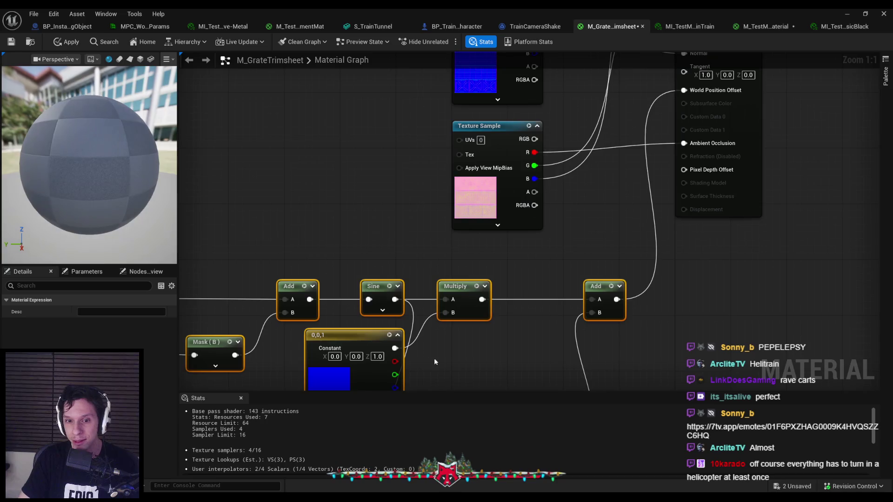
Set the blue constant's Z to 2.0 in both materials and apply M_TestMatMaterial
left_click_drag(385, 273, 470, 280)
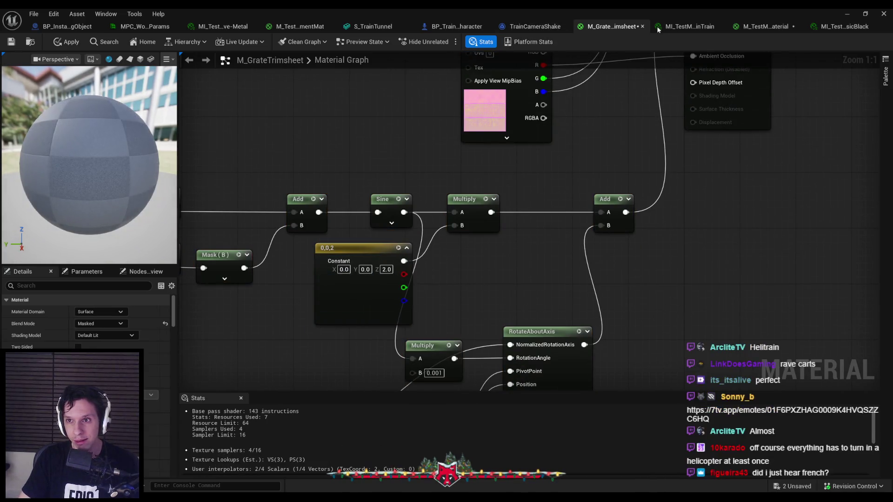
left_click(746, 28)
type("2")
key("Return")
left_click(66, 42)
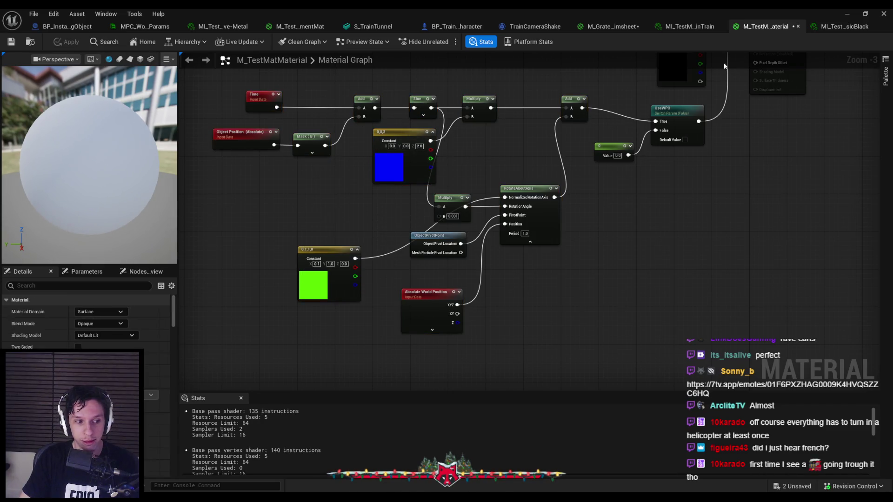
Walk along the walkway in play mode to watch the wobble
left_click(844, 18)
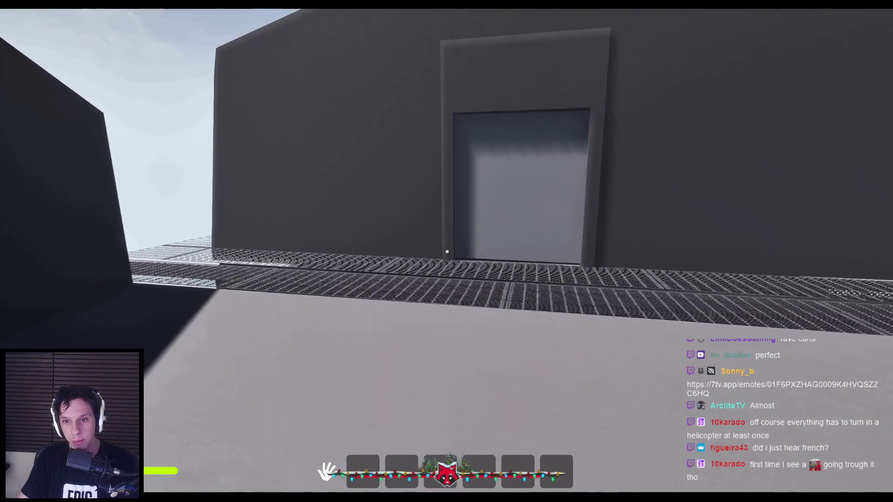
key("w")
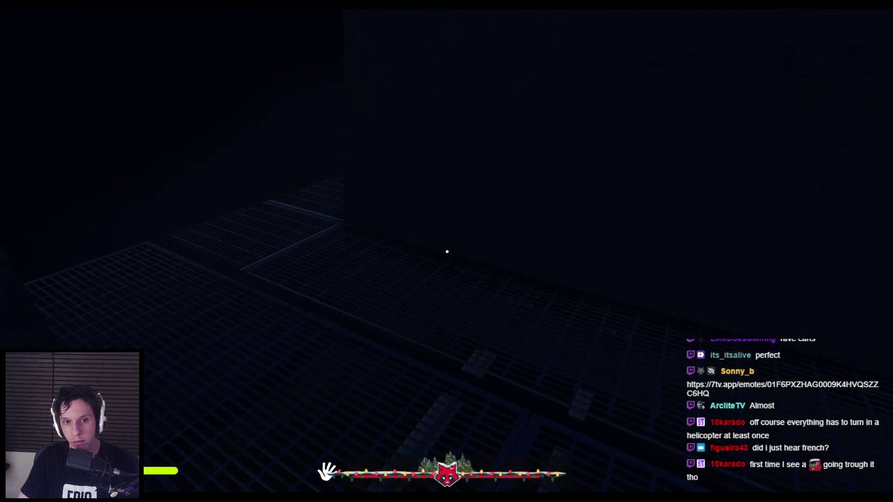
key("Escape")
Inspect the ObjectPivotPoint node in M_TestMatMaterial, then return to M_GrateTrimsheet
key("alt+Tab")
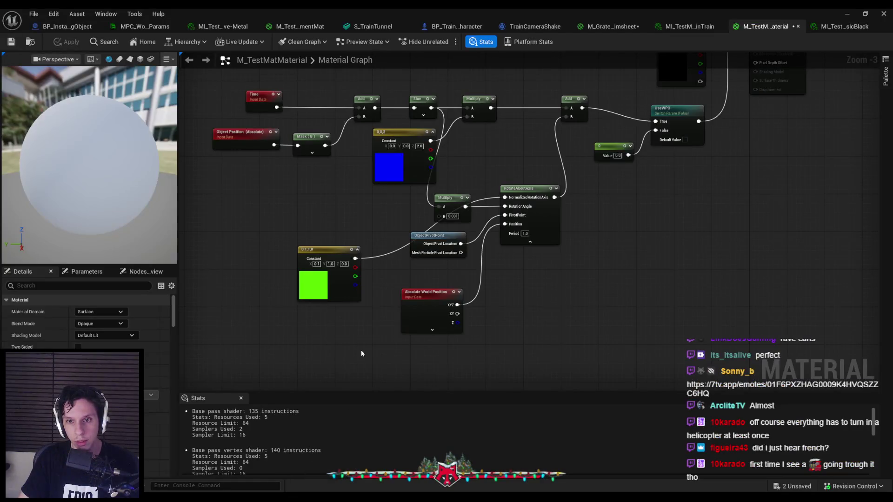
scroll(433, 264, "up", 2)
mouse_move(392, 209)
left_mouse_down()
mouse_move(393, 234)
mouse_move(416, 260)
left_mouse_up()
scroll(550, 187, "down", 1)
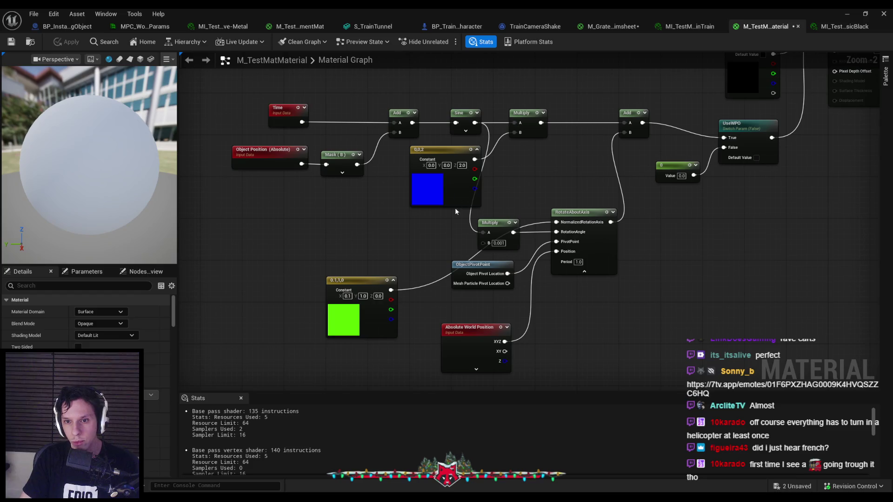
left_click(469, 268)
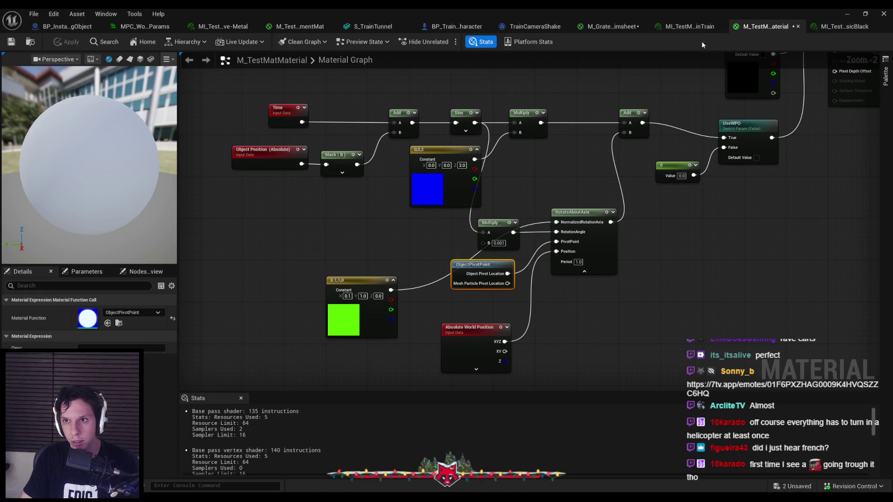
left_click(620, 29)
scroll(476, 268, "up", 3)
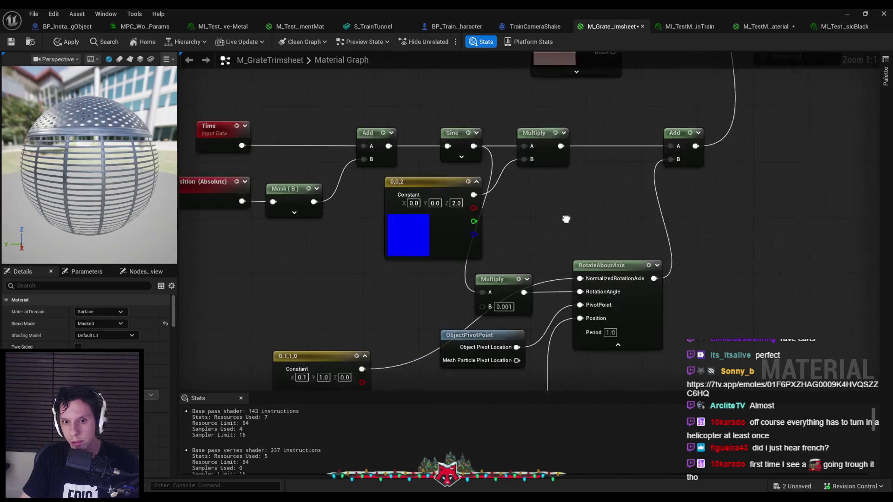
Check the Object Position (Absolute) node's origin options, leaving them unchanged
scroll(469, 268, "up", 2)
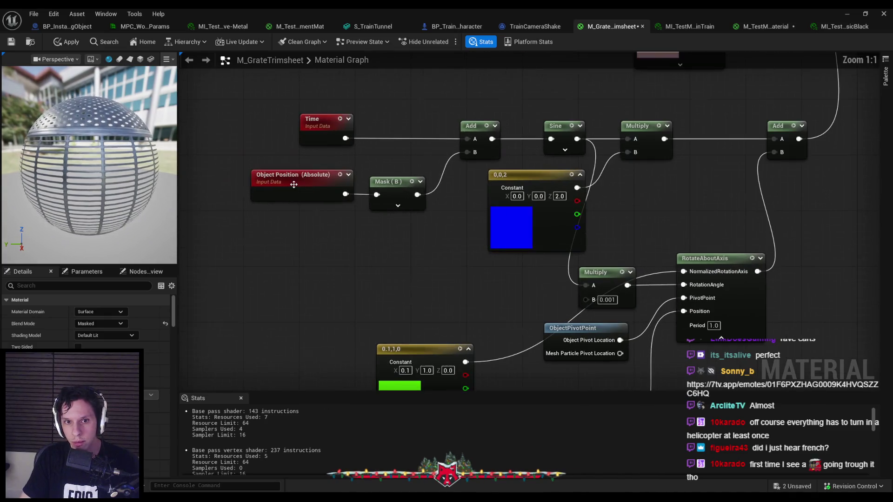
left_click(298, 184)
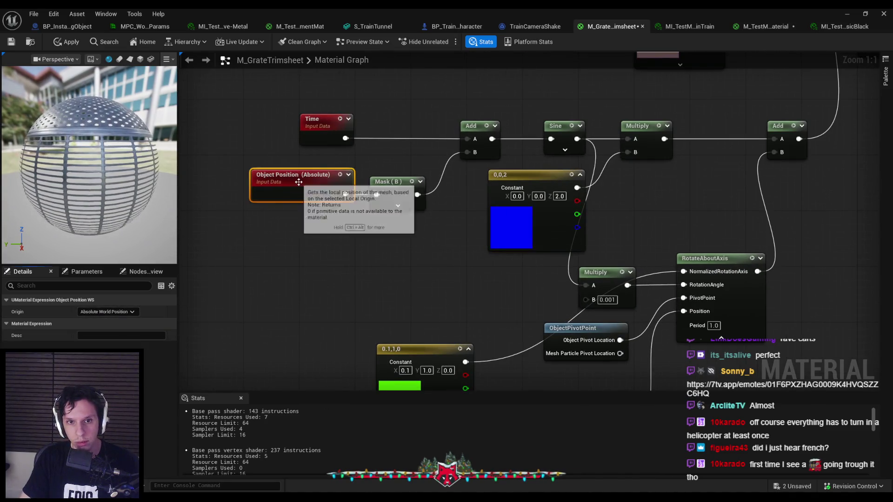
left_click(104, 321)
left_click(335, 278)
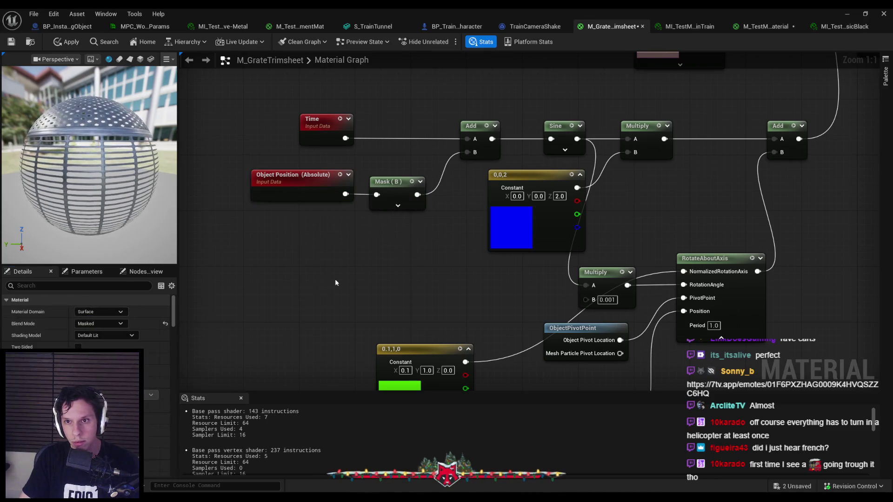
Set the Absolute World Position node to exclude material shader offsets
scroll(297, 247, "down", 1)
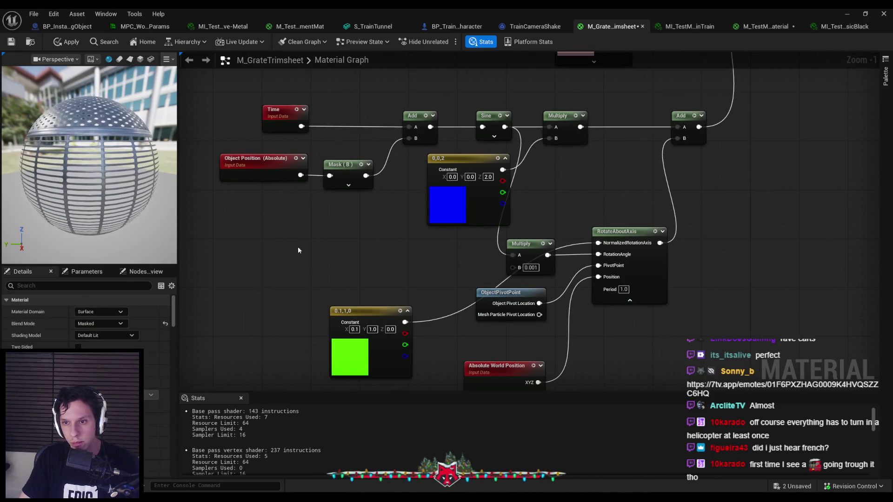
left_click_drag(298, 250, 272, 203)
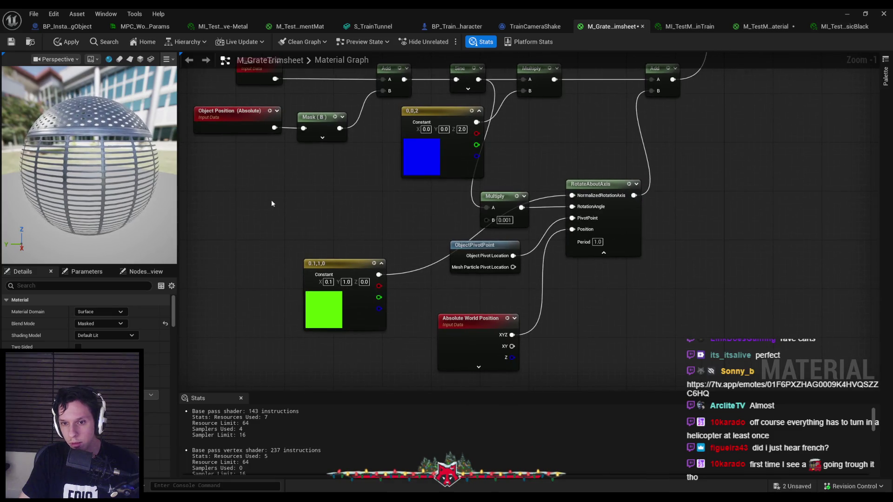
left_click(461, 325)
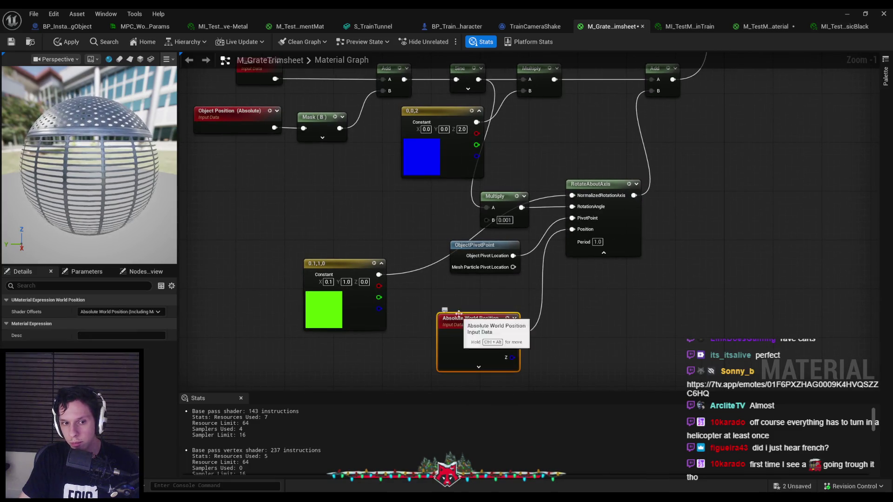
left_click(132, 312)
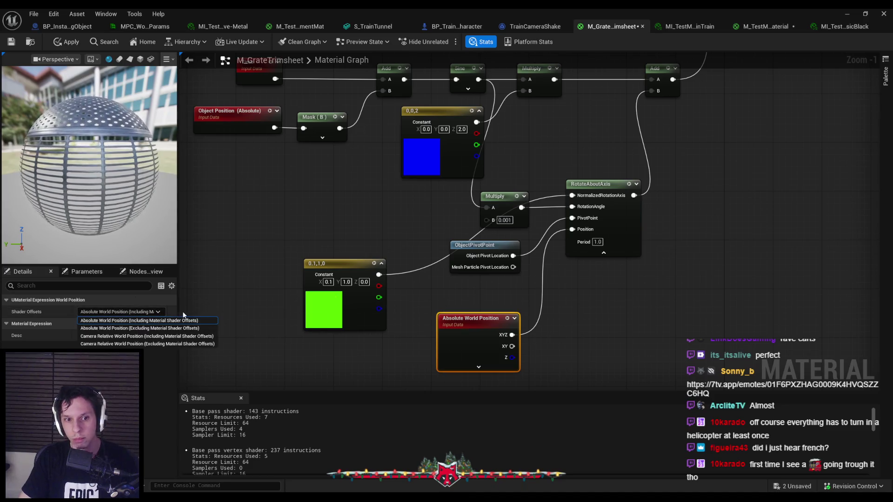
left_click(142, 330)
left_click(721, 139)
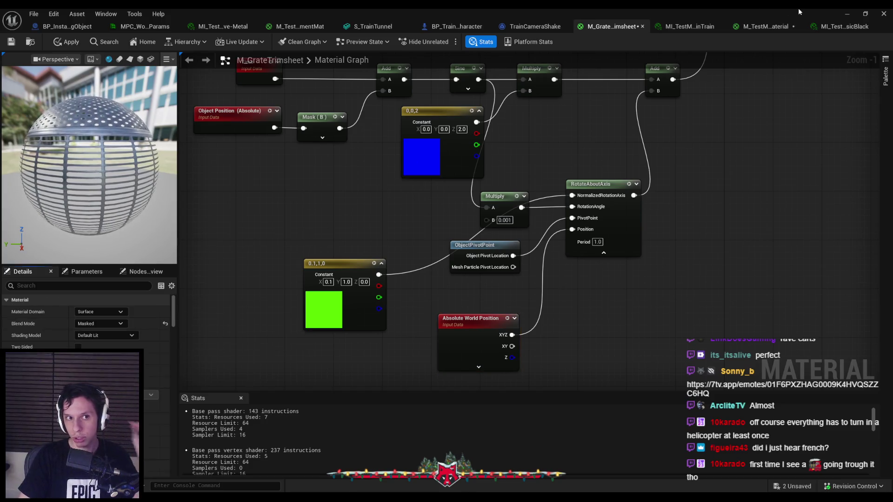
Playtest the level, walking toward the wall to watch the grates
left_click(845, 15)
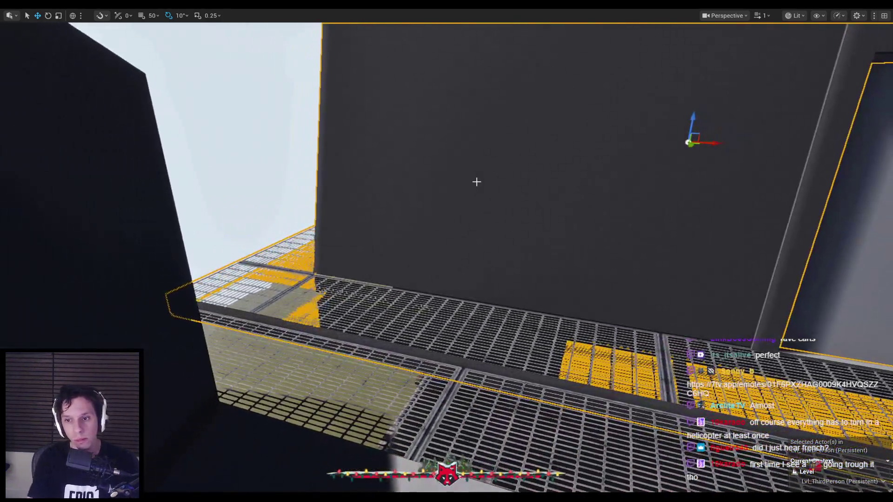
key("alt+p")
key("w")
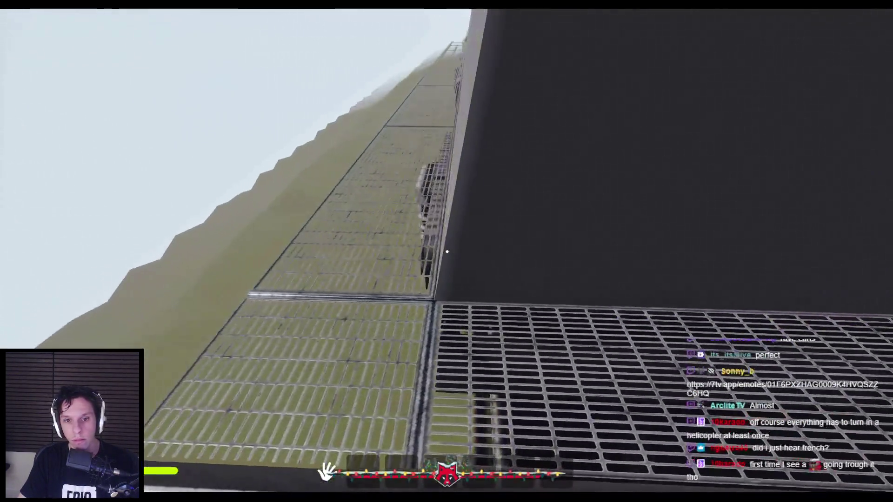
mouse_move(447, 252)
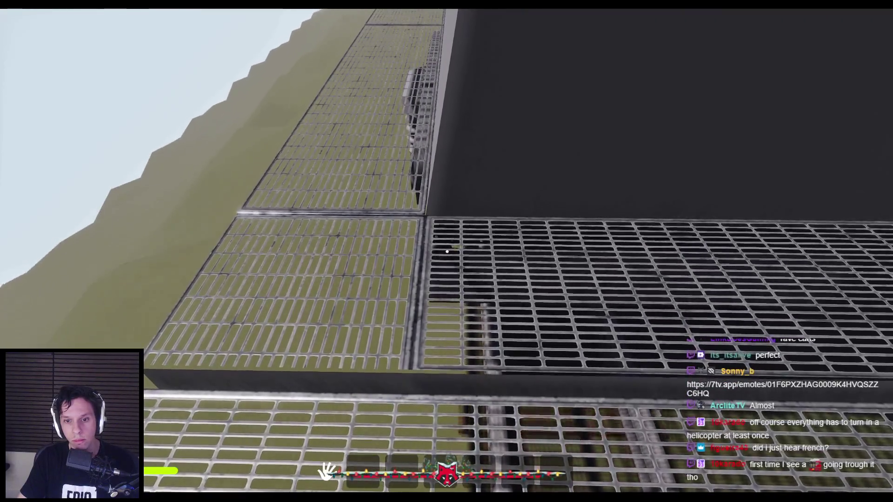
key("Escape")
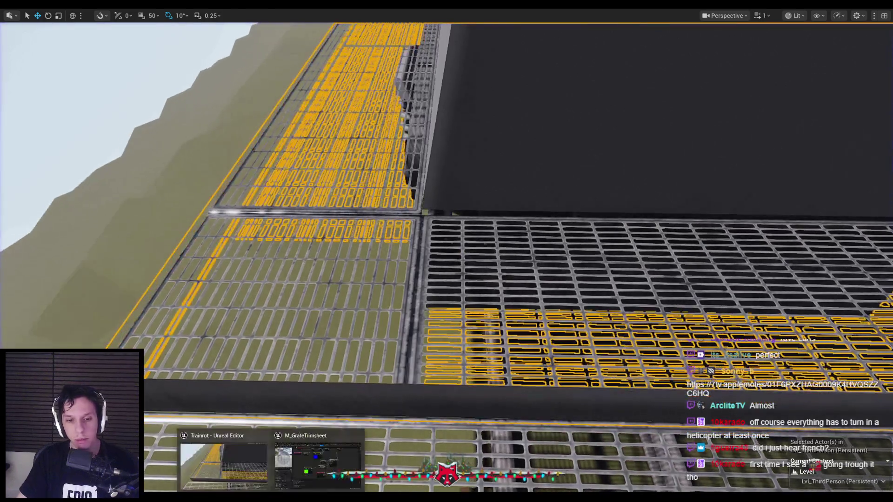
Save M_GrateTrimsheet, frame the wall and door, and playtest the wobble again
left_click(318, 463)
key("ctrl+s")
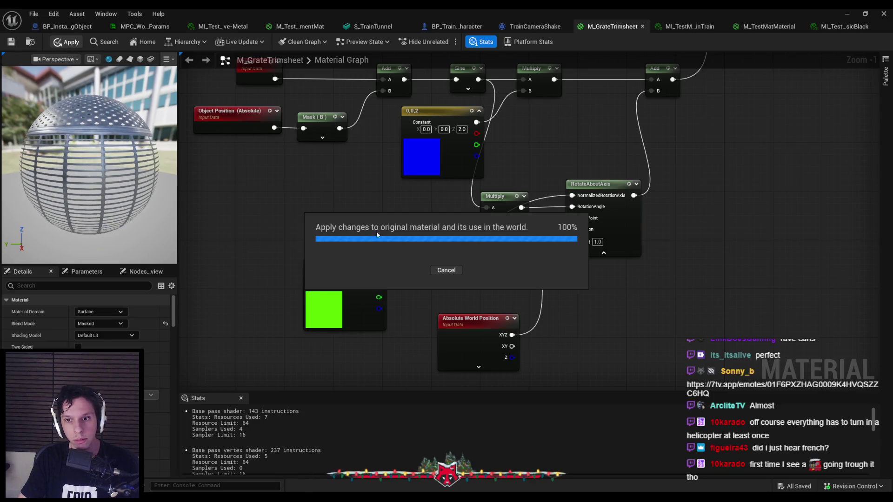
left_click(846, 14)
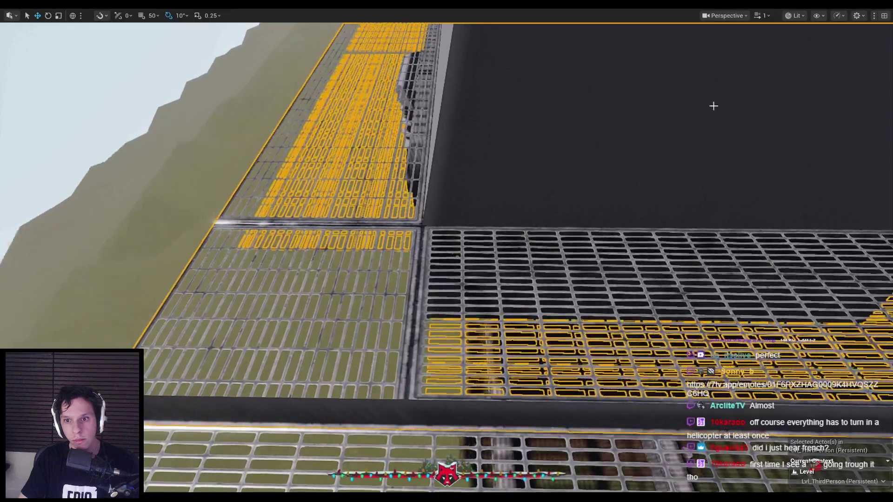
key("f")
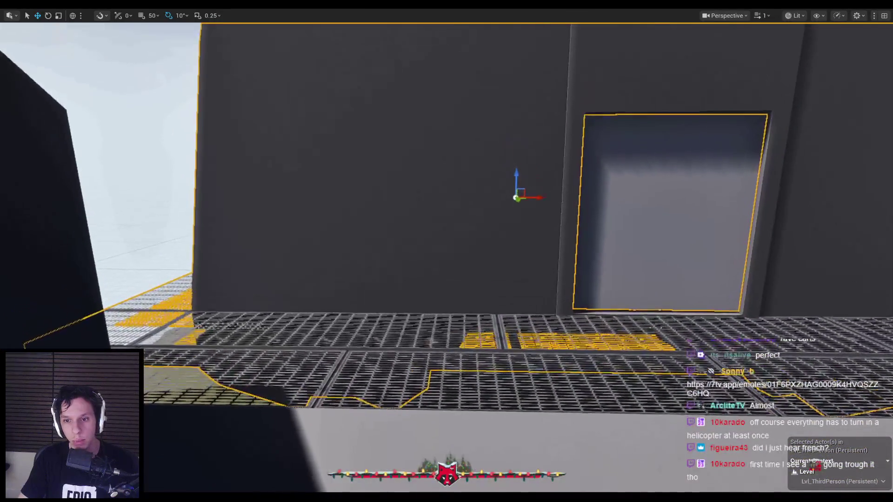
key("Escape")
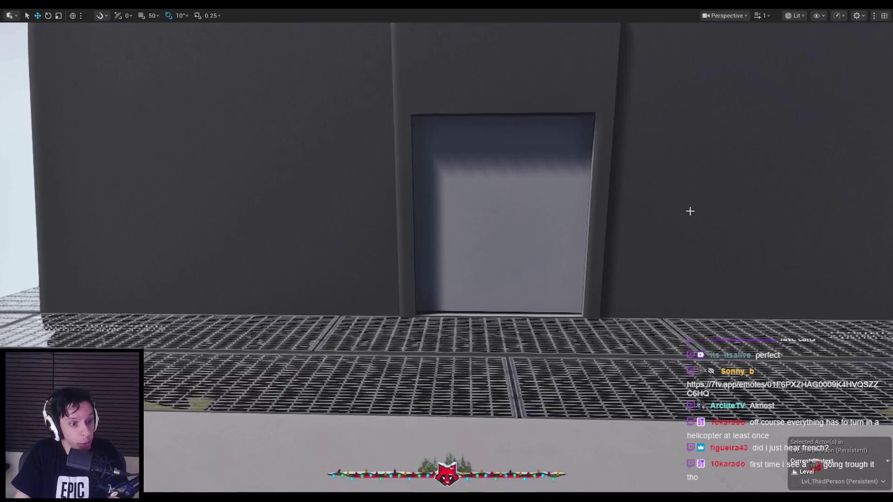
key("alt+p")
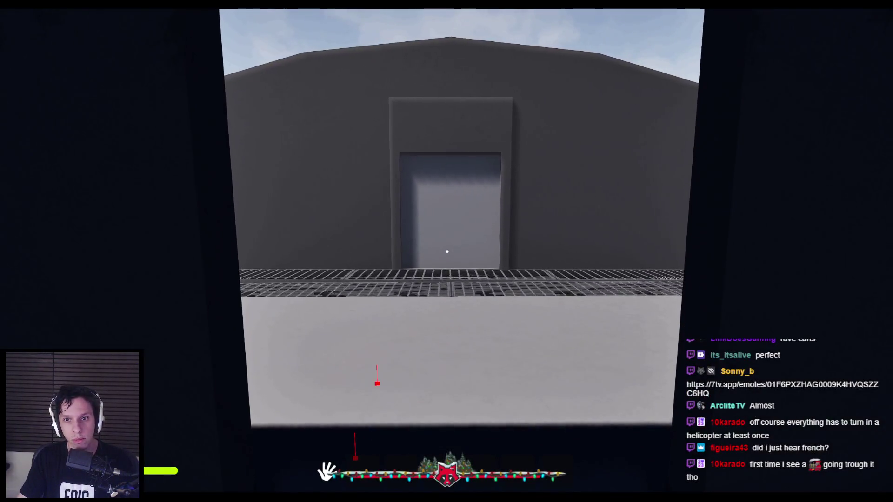
key("Escape")
key("alt+Tab")
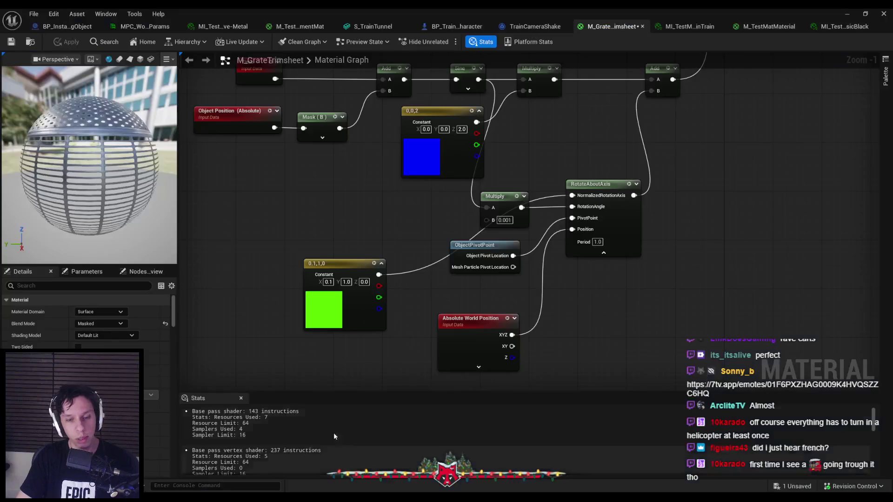
Move the Time, Object Position, Mask, Add and Sine nodes further left for room
left_click_drag(470, 76, 498, 142)
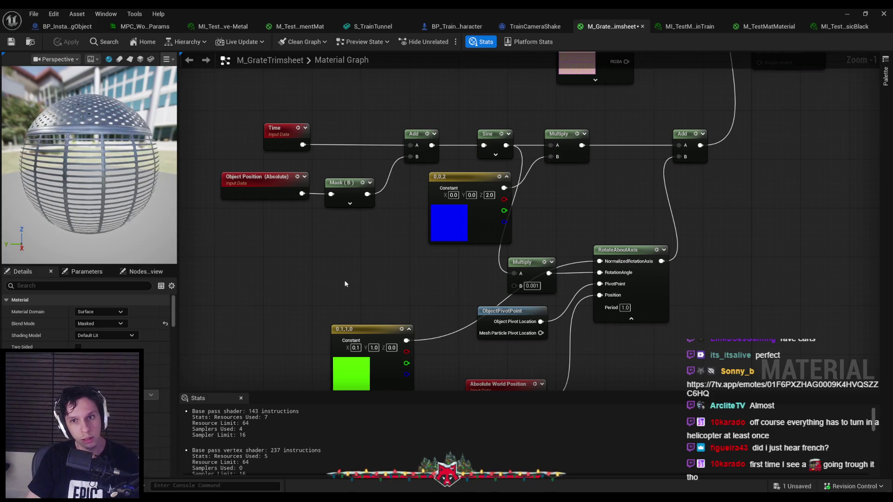
left_click_drag(345, 284, 305, 305)
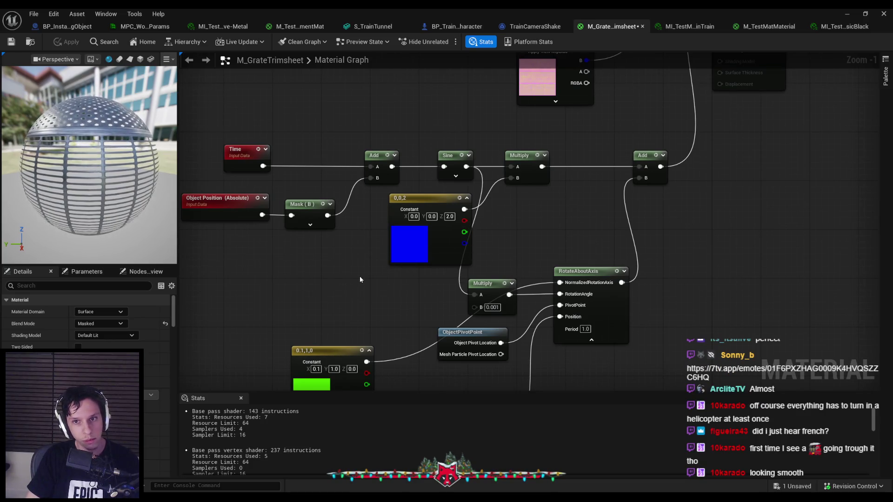
left_click_drag(179, 127, 352, 244)
mouse_move(362, 123)
left_mouse_down()
mouse_move(475, 185)
mouse_move(456, 166)
left_mouse_up()
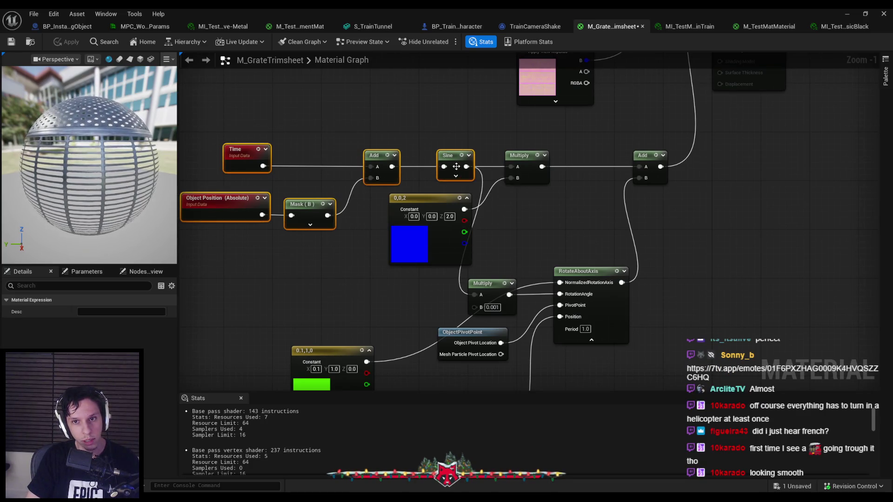
left_click(456, 166)
left_click_drag(215, 134, 361, 243)
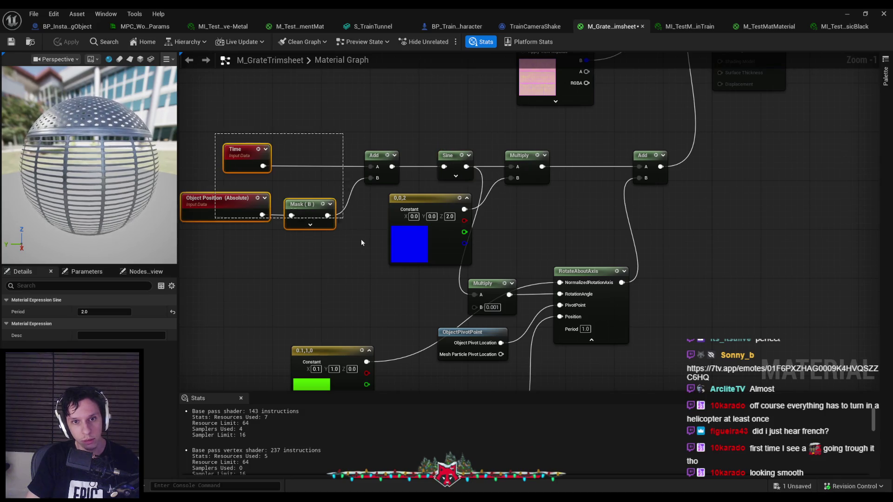
left_click(378, 156, "ctrl")
left_click(456, 166, "ctrl")
mouse_move(456, 166)
left_mouse_down()
mouse_move(183, 172)
mouse_move(308, 180)
left_mouse_up()
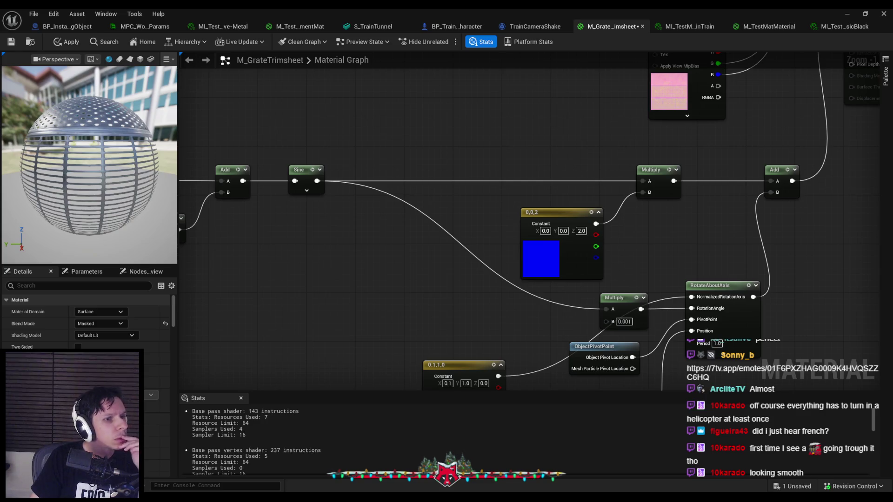
mouse_move(291, 272)
left_mouse_down()
mouse_move(358, 259)
mouse_move(436, 261)
left_mouse_up()
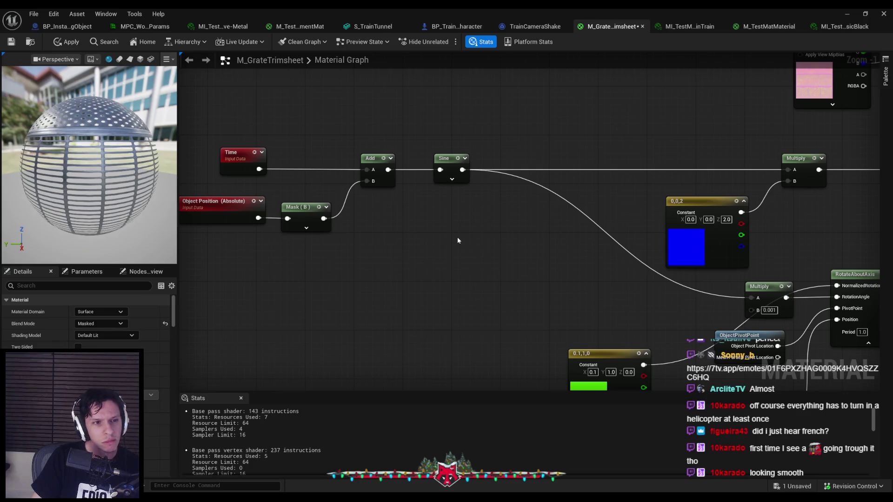
Try a Vector Noise node off the Sine output, preview it on the sphere, then delete it
left_click_drag(463, 170, 490, 198)
type("noise")
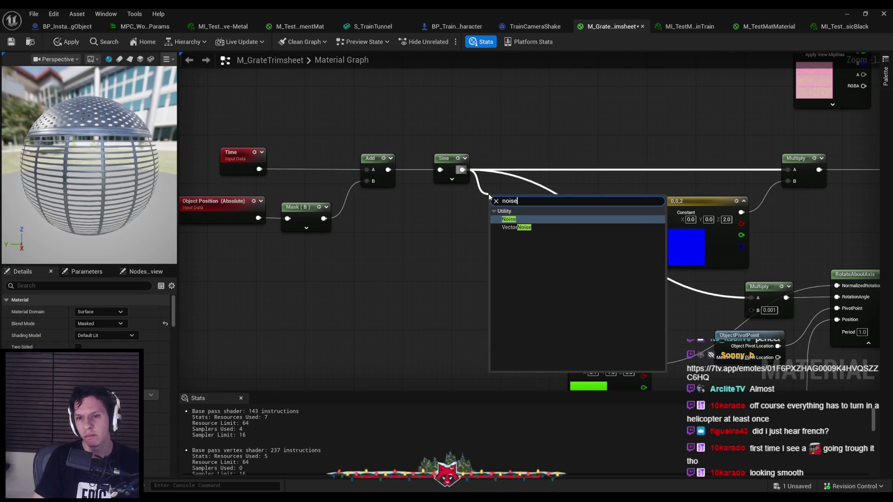
left_click(515, 227)
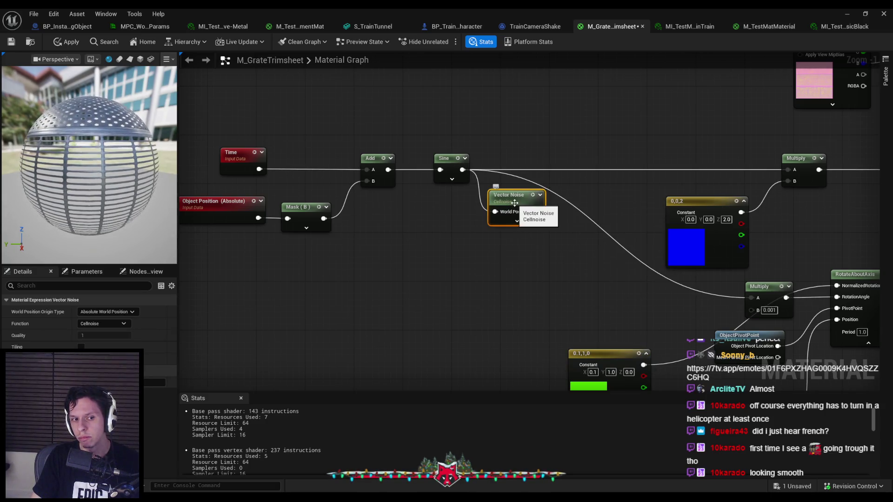
key("ctrl+x")
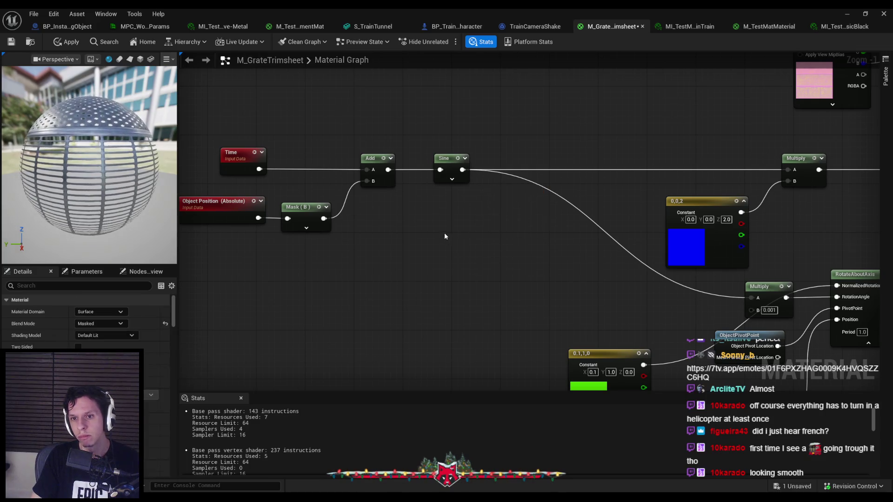
key("ctrl+v")
right_click(463, 241)
left_click(463, 268)
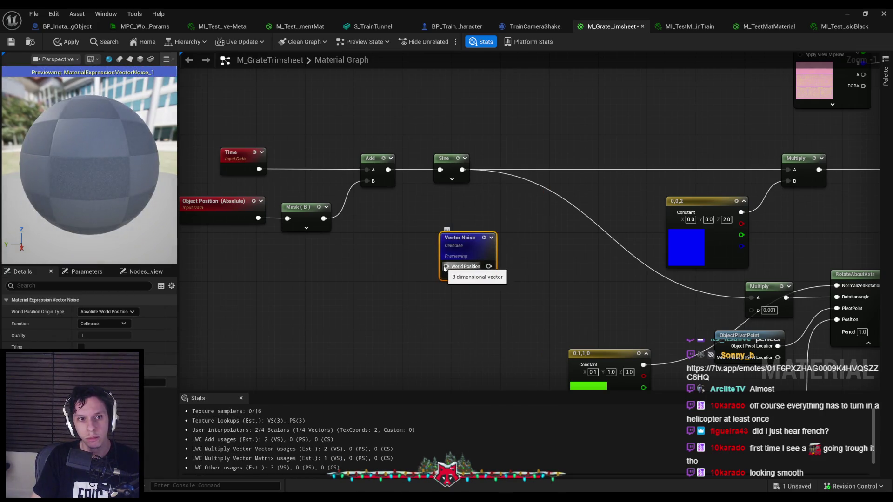
scroll(88, 167, "up", 5)
left_click_drag(89, 167, 99, 169)
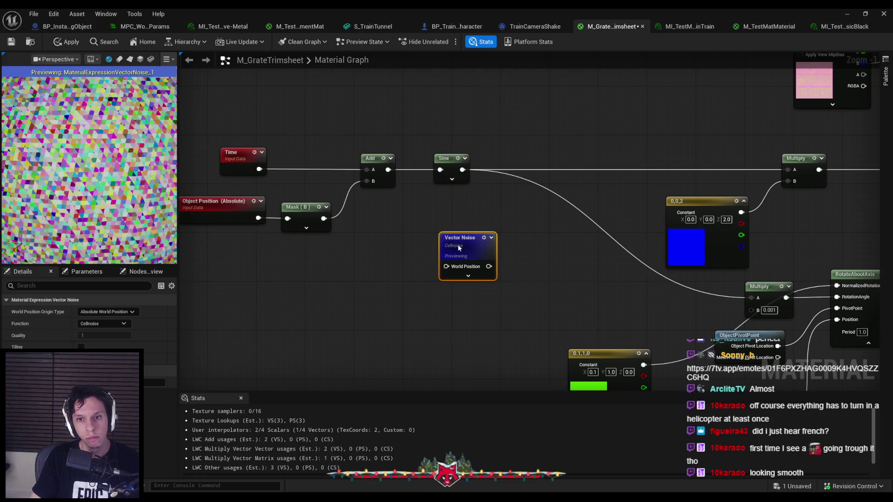
key("Delete")
Add a Noise node fed by Sine and toggle its preview on the sphere
left_click_drag(463, 169, 517, 187)
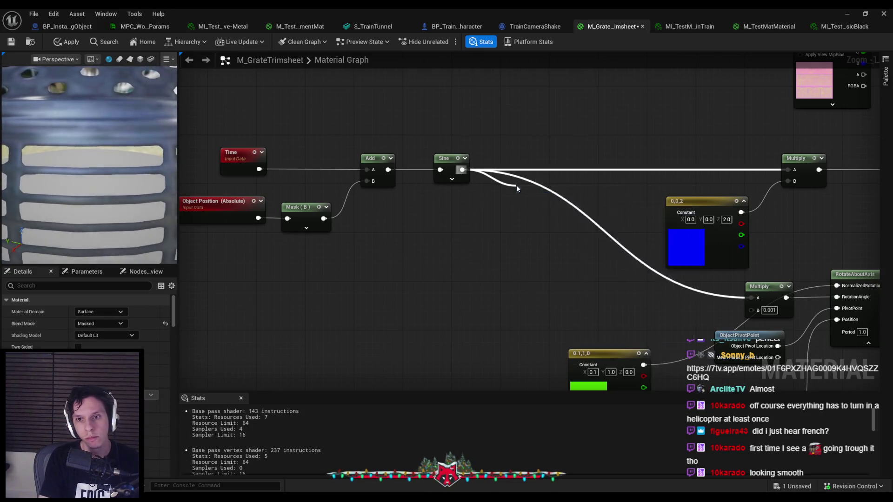
key("ctrl+z")
right_click(553, 188)
left_click(589, 217)
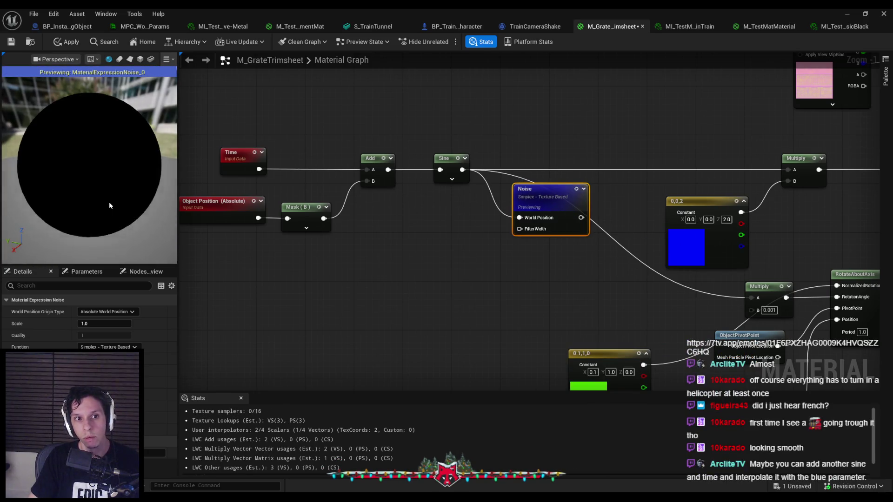
right_click(544, 201)
left_click(571, 232)
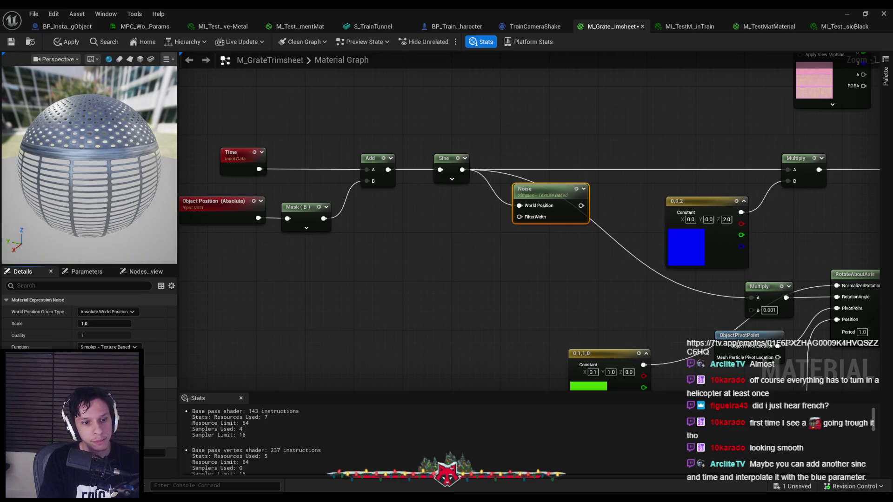
right_click(550, 205)
left_click(570, 224)
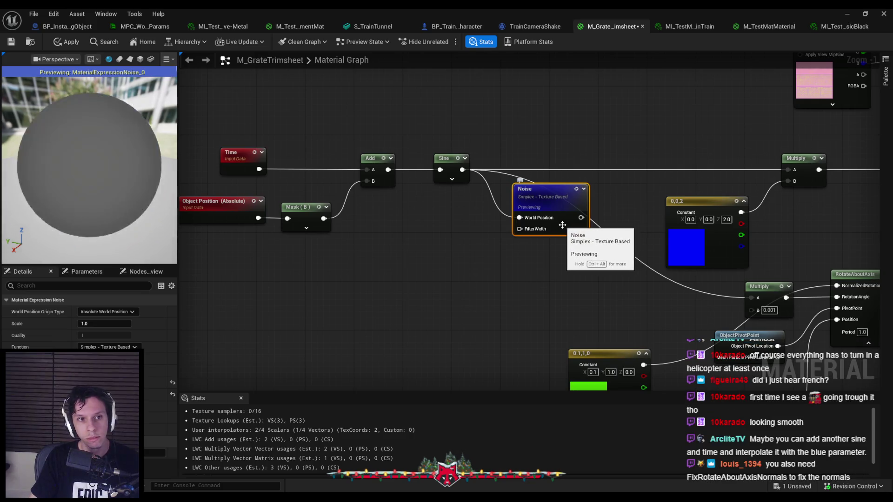
right_click(563, 226)
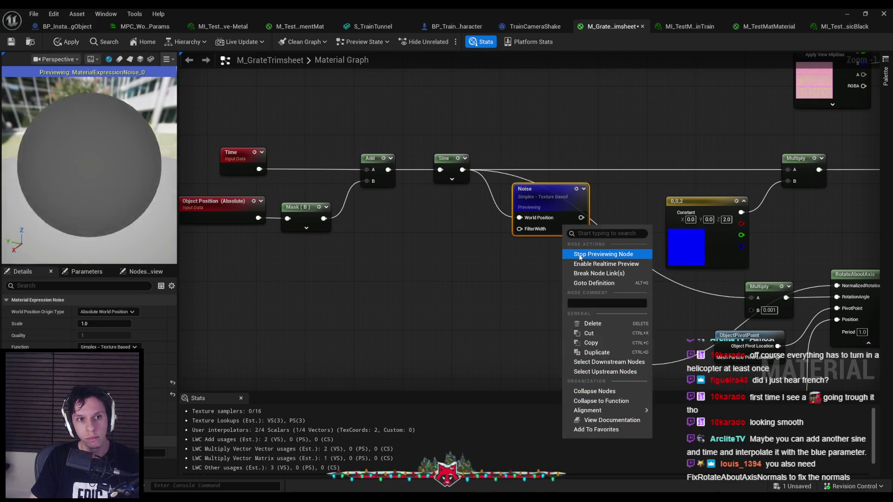
left_click(579, 255)
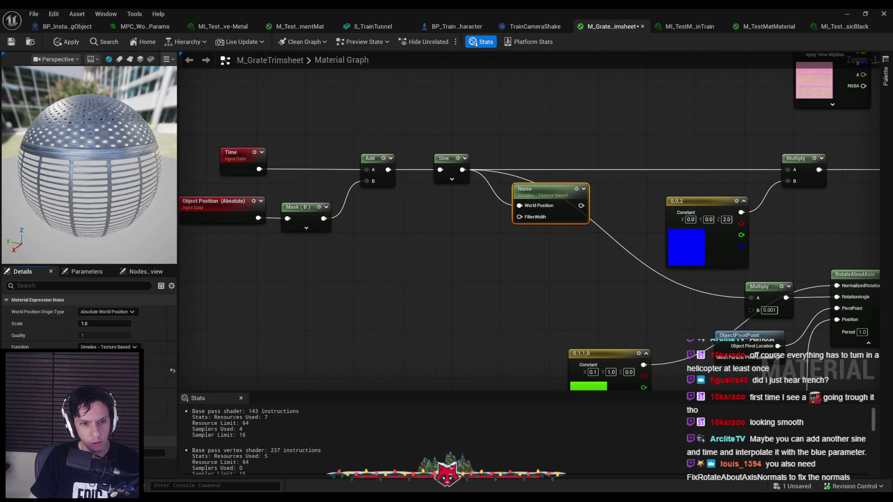
right_click(563, 190)
left_click(593, 221)
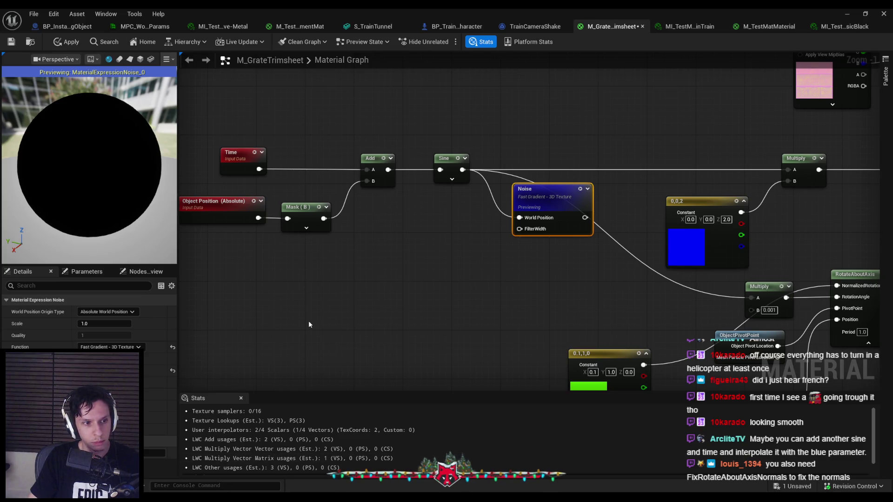
Switch the Noise function to Gradient - Texture Based, then to Voronoi
mouse_move(420, 324)
left_mouse_down()
mouse_move(393, 310)
mouse_move(355, 309)
left_mouse_up()
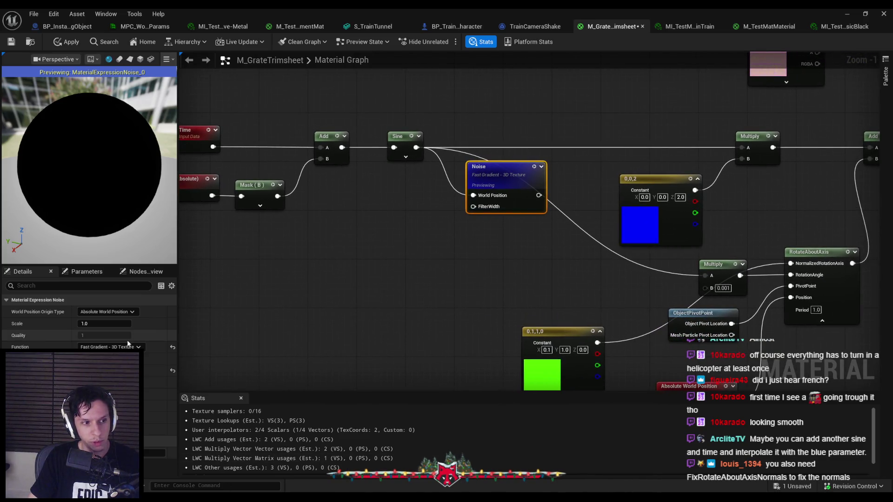
left_click(108, 346)
left_click(107, 365)
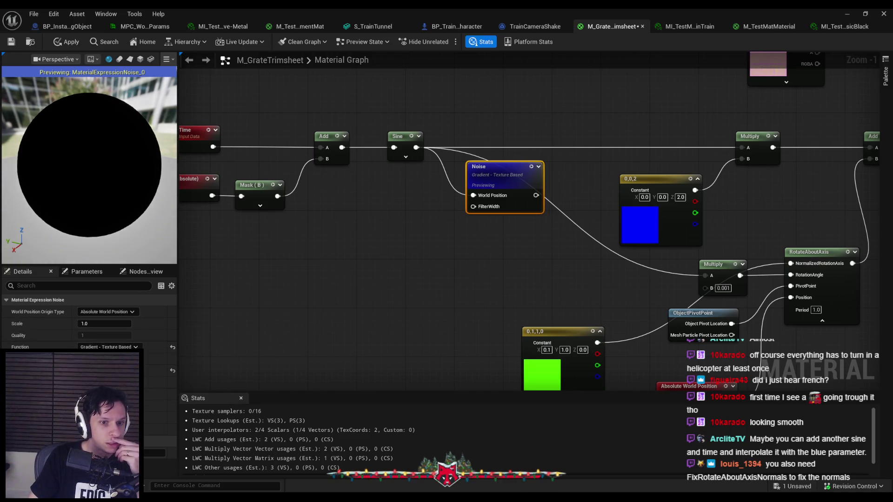
left_click(107, 402)
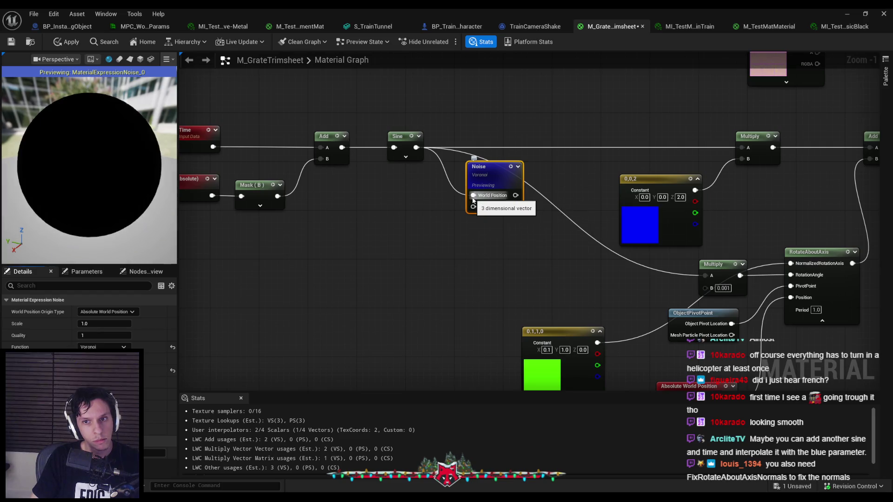
Set the noise Scale to 4, then 24, and change the world position origin type
mouse_move(163, 496)
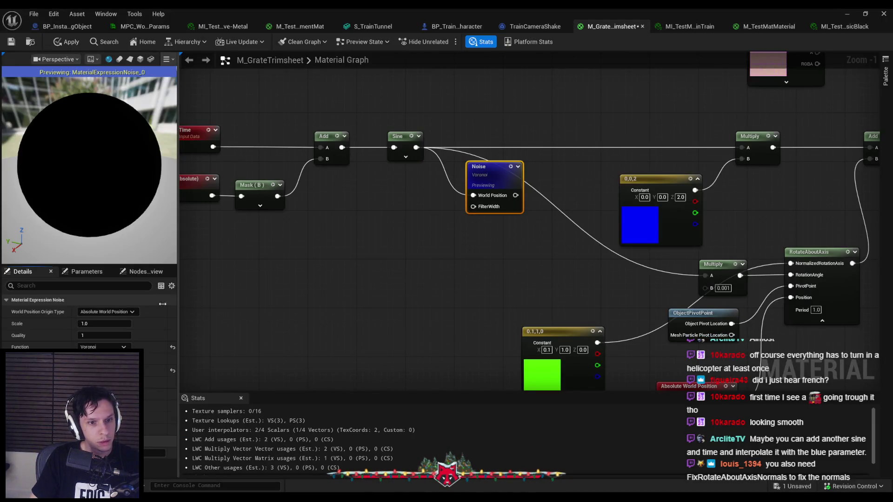
type("4")
key("Return")
left_click(101, 323)
type("24")
key("Return")
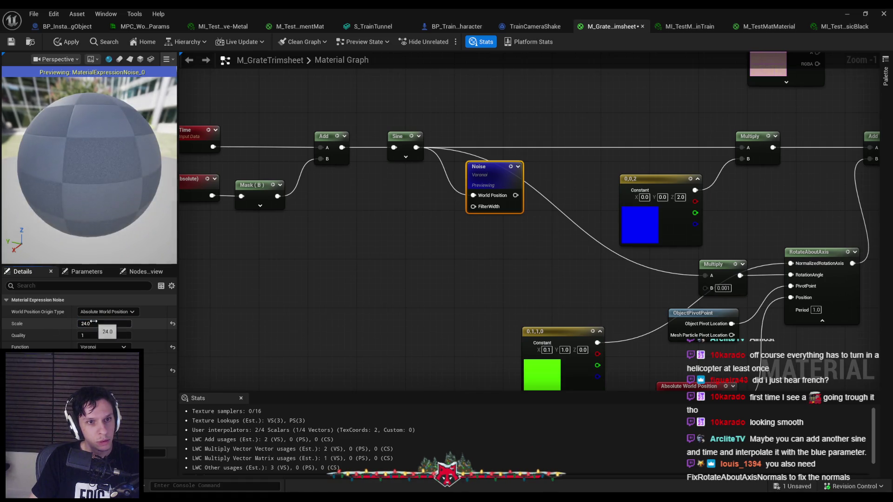
left_click(101, 312)
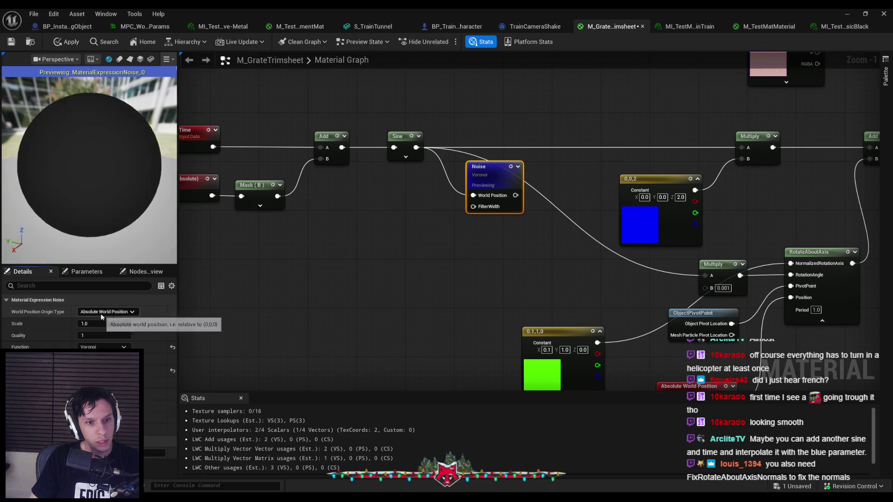
left_click(106, 328)
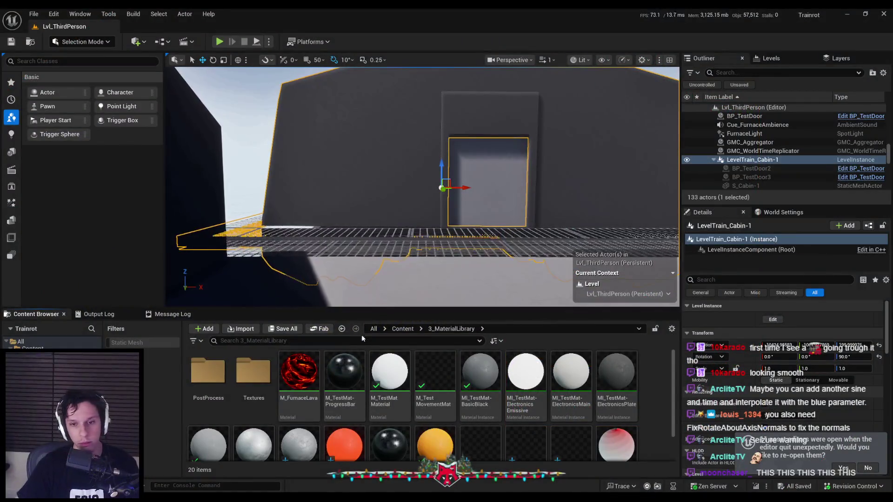
Search the content browser for 'proxi'
left_click(361, 341)
type("proxi")
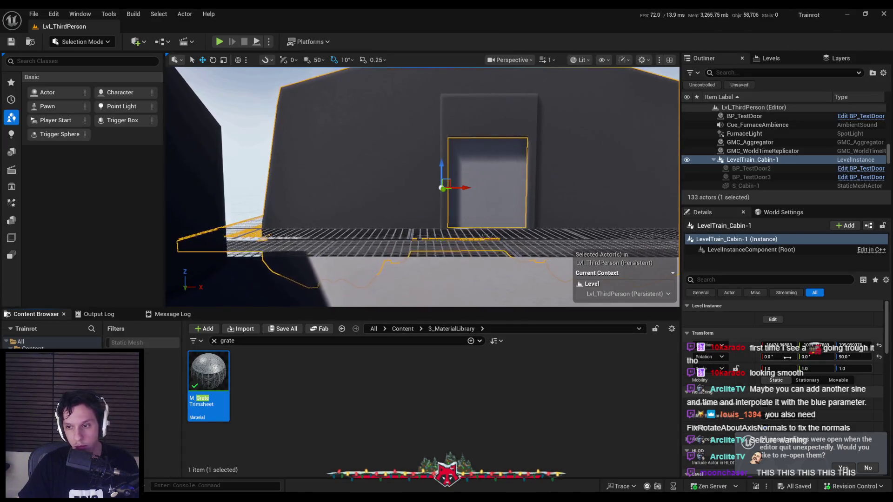
Open M_TestMatMaterial via the MI_TestMat-BasicBlack instance and select its wobble node network
left_click(214, 340)
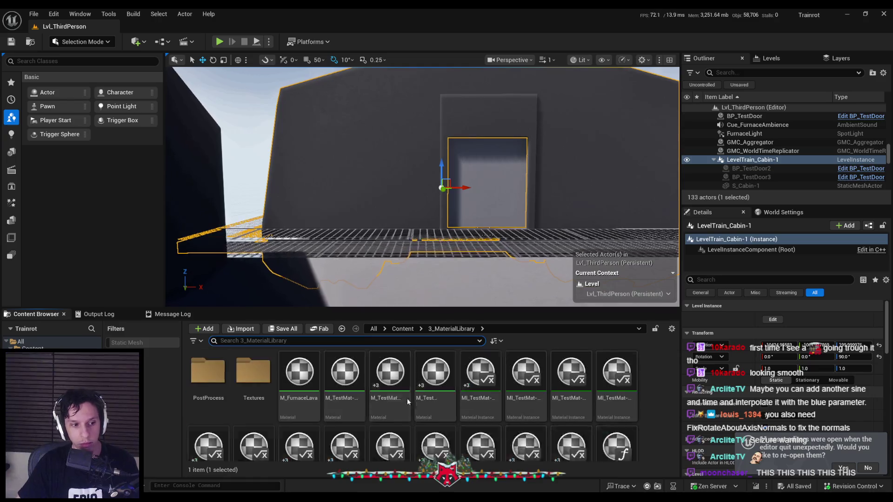
double_click(485, 380)
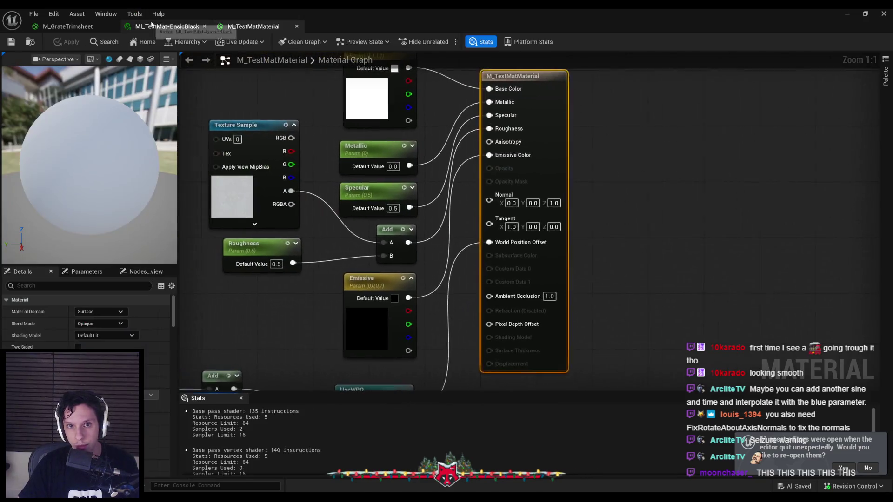
middle_click(133, 24)
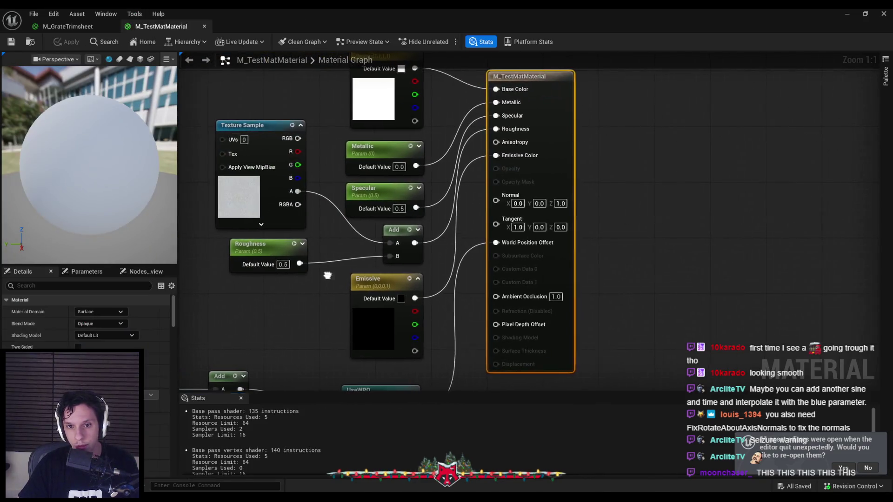
scroll(448, 167, "down", 1)
mouse_move(245, 124)
left_mouse_down()
mouse_move(551, 289)
mouse_move(625, 363)
left_mouse_up()
Paste the wobble nodes into M_GrateTrimsheet, delete the old ones, wire Add into World Position Offset, and apply
left_click(69, 26)
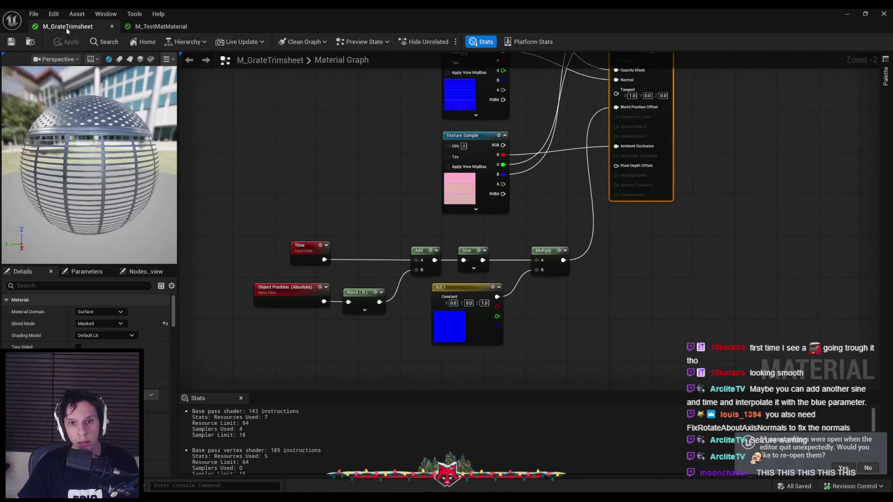
key("ctrl+v")
left_click_drag(309, 116, 634, 212)
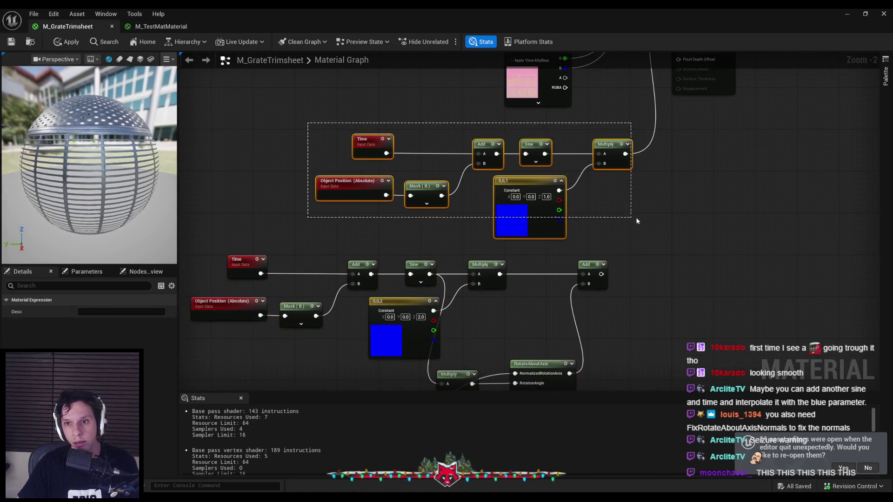
key("Delete")
mouse_move(510, 319)
left_mouse_down()
mouse_move(589, 140)
mouse_move(587, 117)
left_mouse_up()
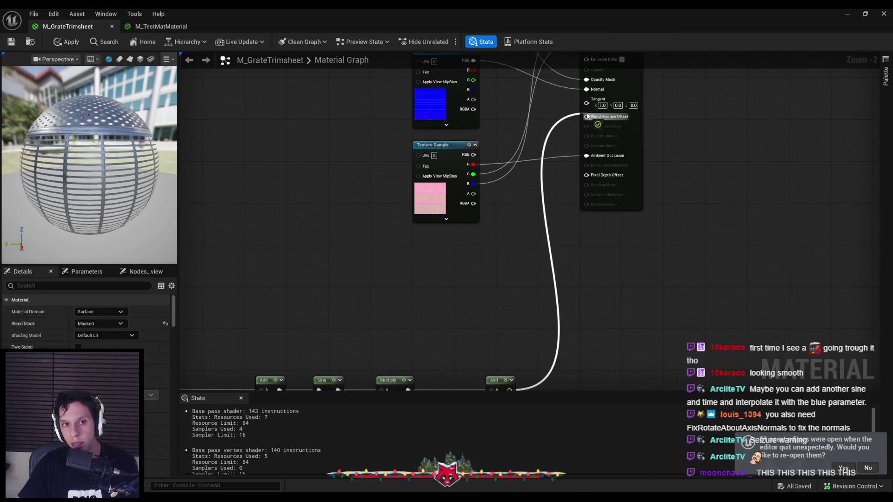
left_click(13, 42)
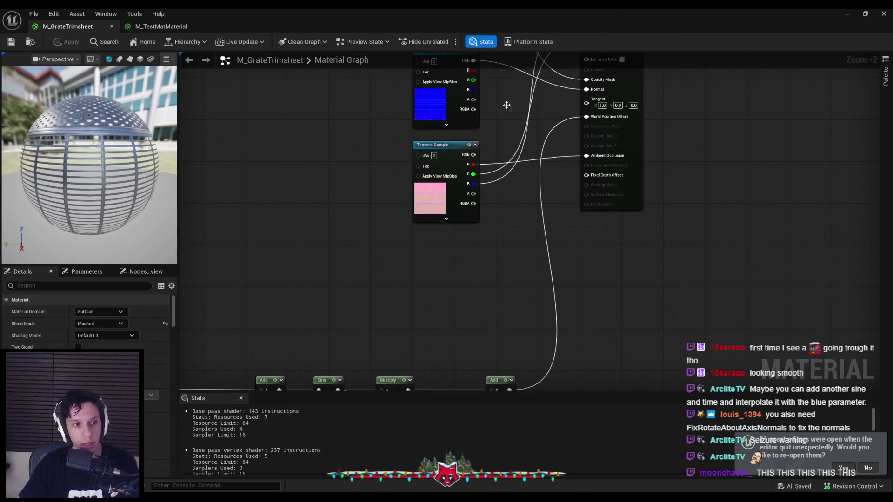
Return to the level and fly the camera along the outside of the train
left_click(846, 15)
left_click_drag(547, 240, 558, 205)
left_click_drag(455, 239, 293, 150)
scroll(453, 240, "down", 1)
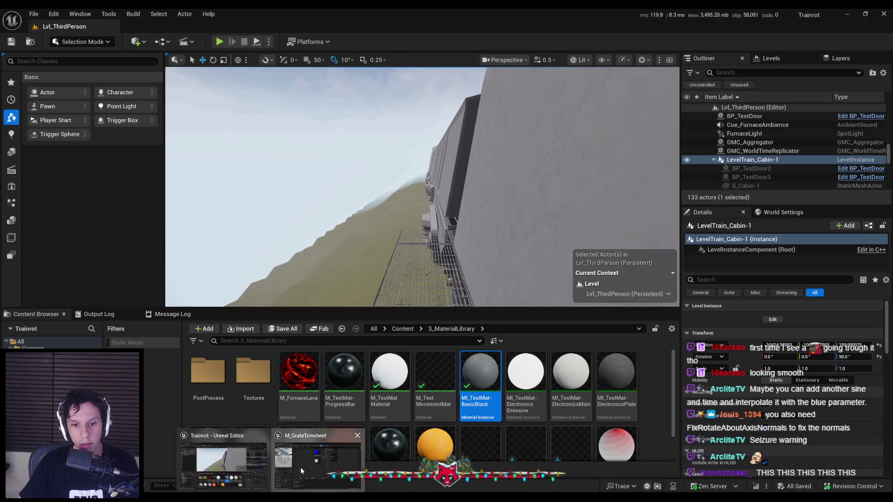
Reopen M_GrateTrimsheet, apply its pending wobble changes, then bring up the M_TestMatMaterial graph with nothing selected
double_click(300, 465)
scroll(375, 226, "down", 3)
left_click_drag(312, 239, 530, 391)
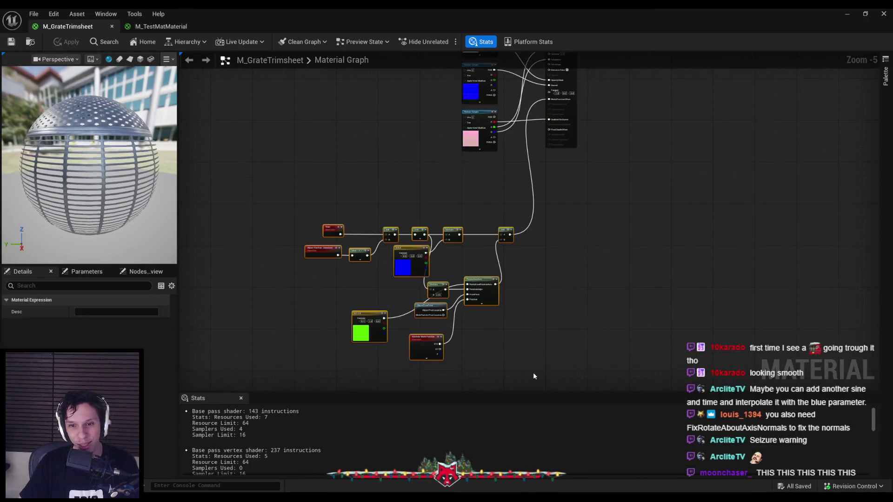
scroll(484, 130, "up", 3)
left_click_drag(484, 131, 473, 208)
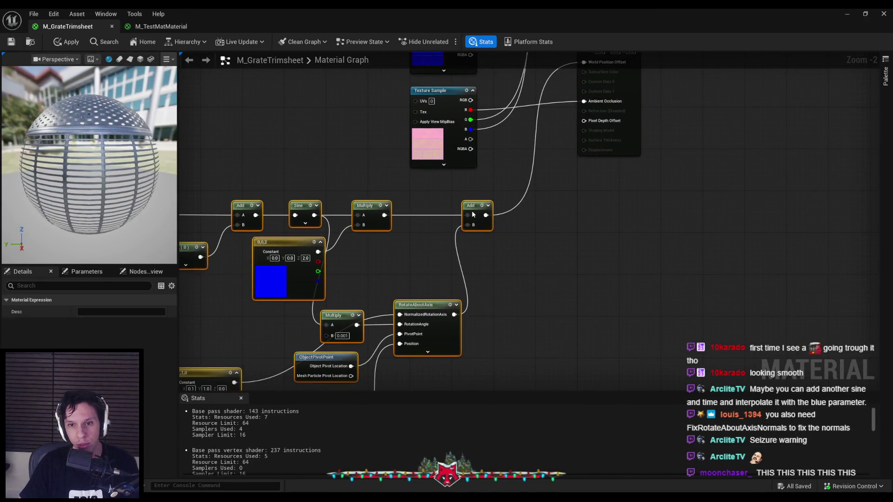
left_click(349, 153)
left_click(58, 42)
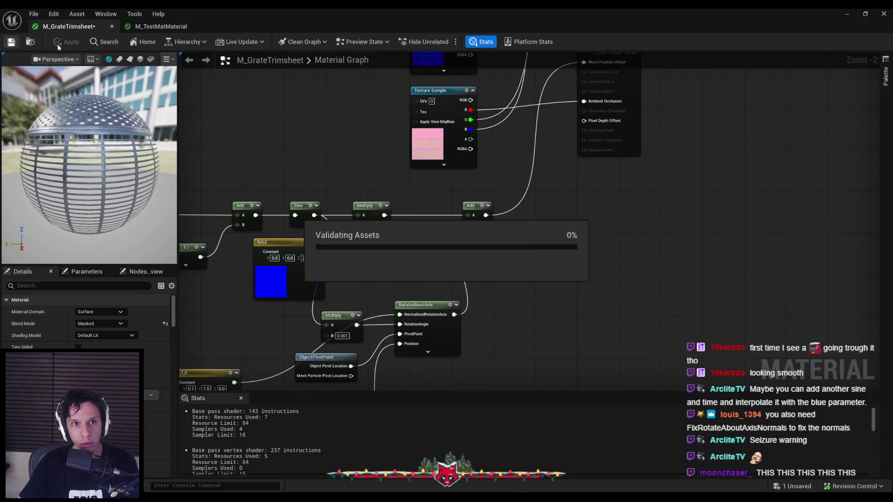
left_click(173, 31)
left_click(267, 254)
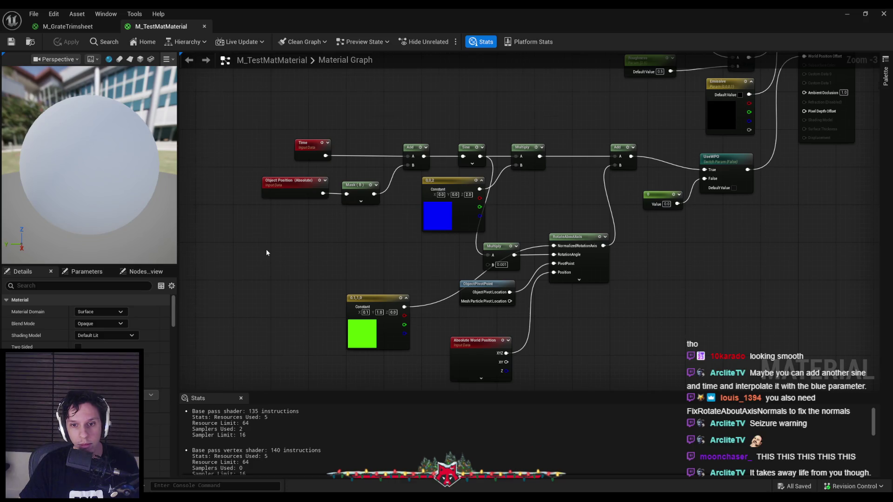
Change the test material's blue constant from 0,0,2 to 0,0,1.5 and apply
scroll(266, 252, "up", 1)
scroll(465, 210, "up", 2)
left_click(497, 180)
type("1.5")
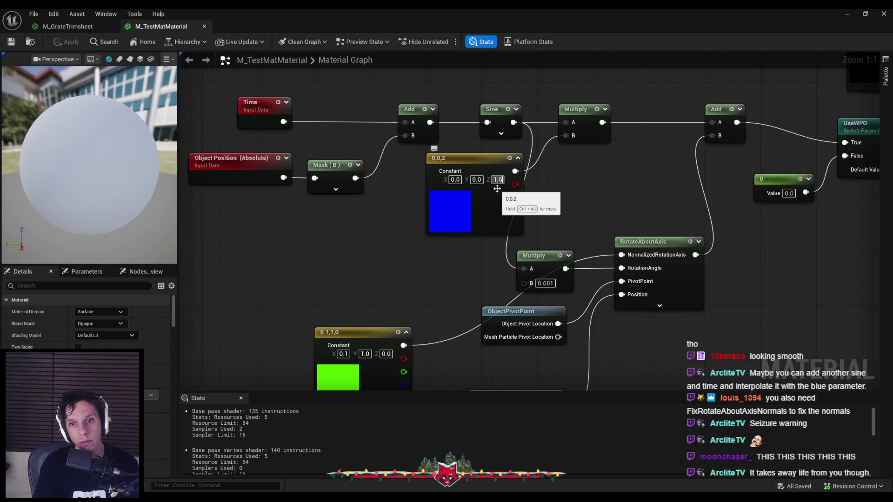
key("Return")
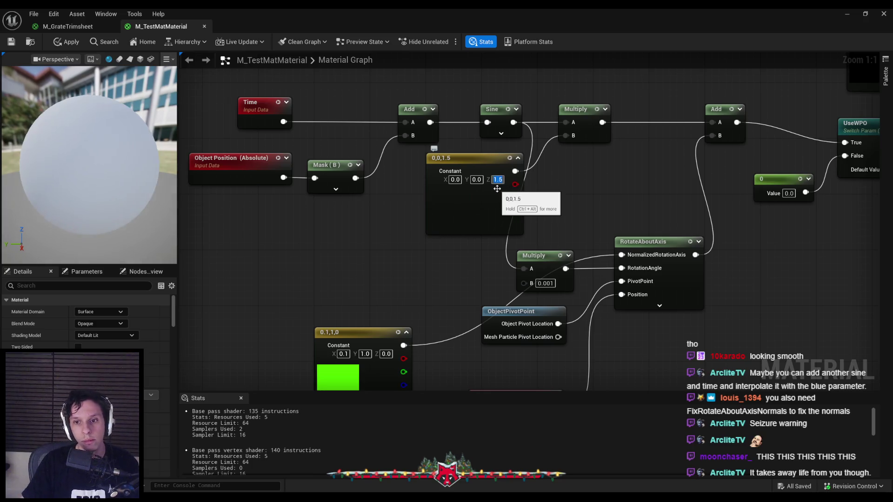
scroll(426, 220, "down", 2)
scroll(447, 239, "up", 1)
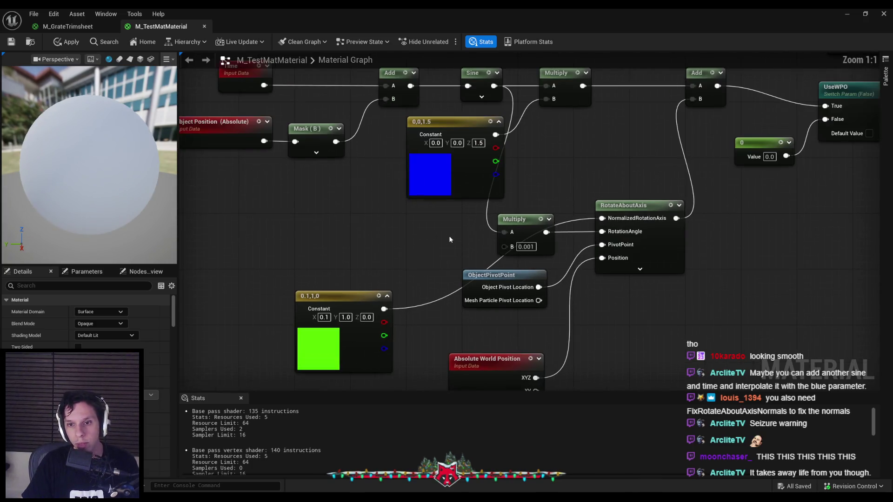
left_click(69, 43)
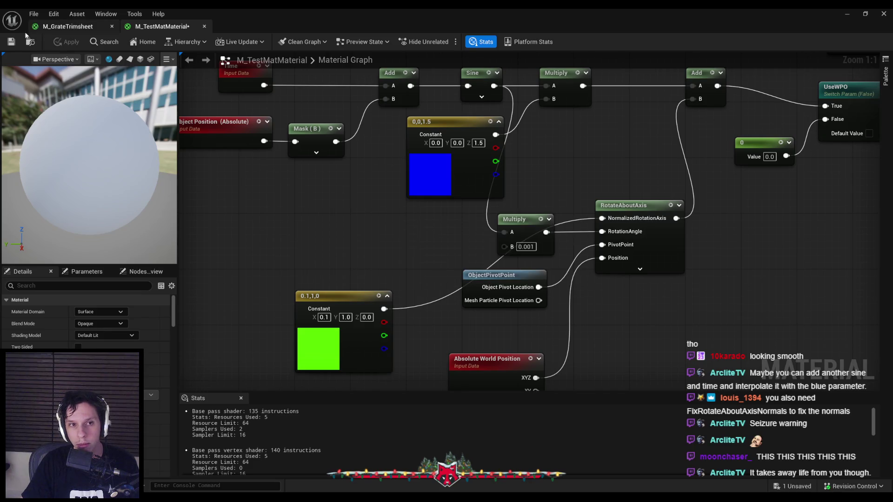
Check the 0.1,1,0 constant and the Sine node's period without changing them
left_click(325, 318)
left_click(350, 265)
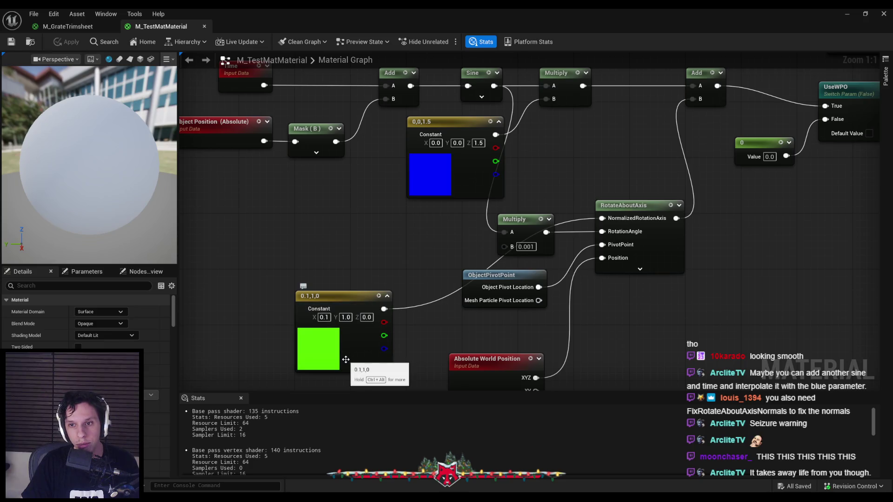
left_click_drag(347, 248, 410, 303)
left_click(529, 145)
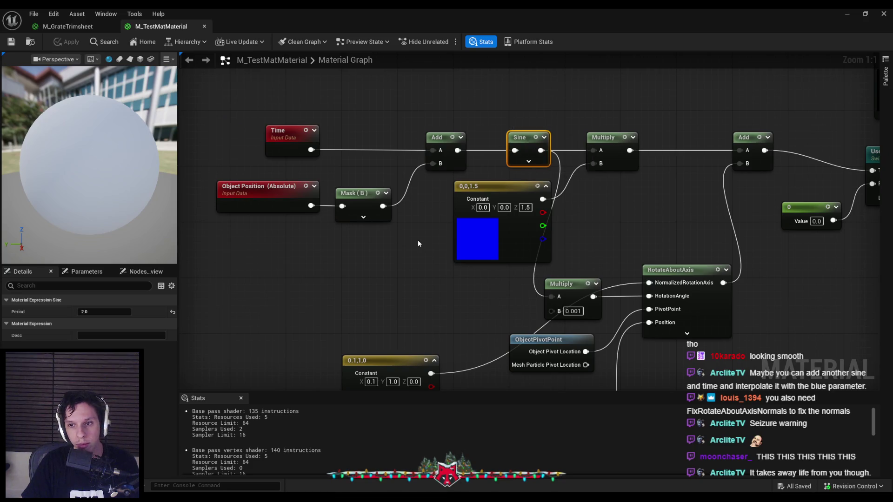
key("Escape")
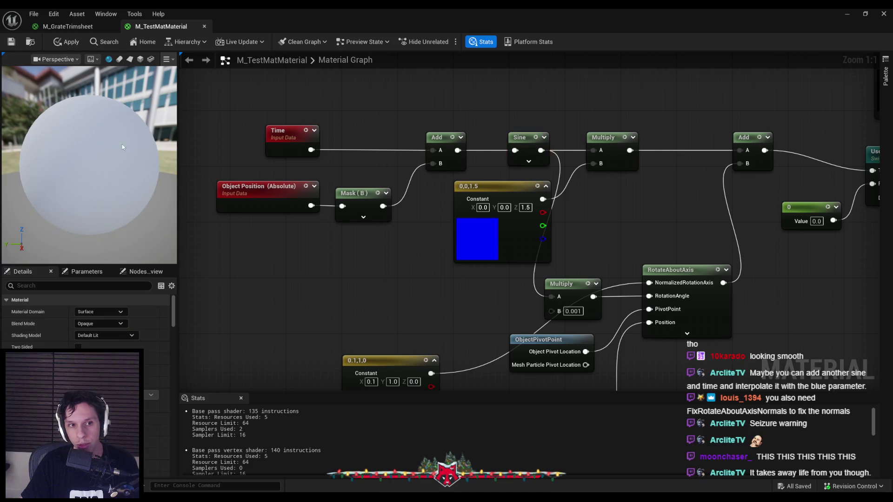
Apply and save M_TestMatMaterial, then look at the train in the level
left_click(846, 13)
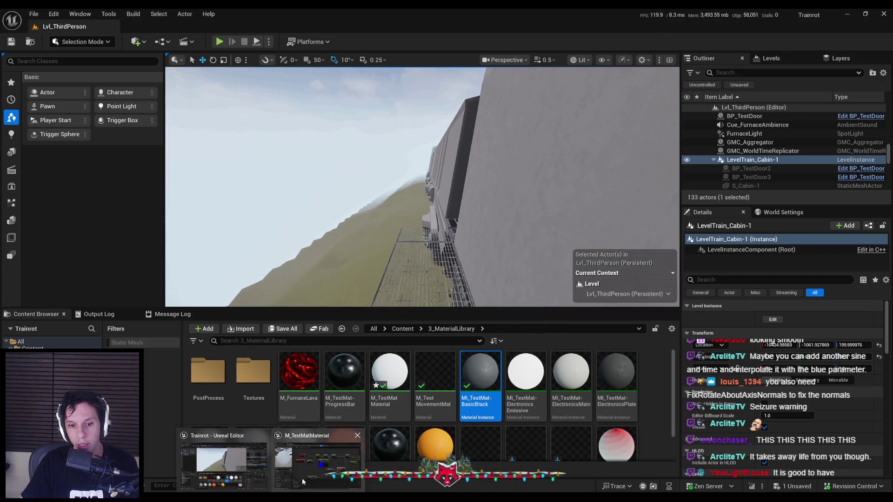
left_click(303, 478)
left_click(533, 150)
left_click(68, 42)
left_click(13, 42)
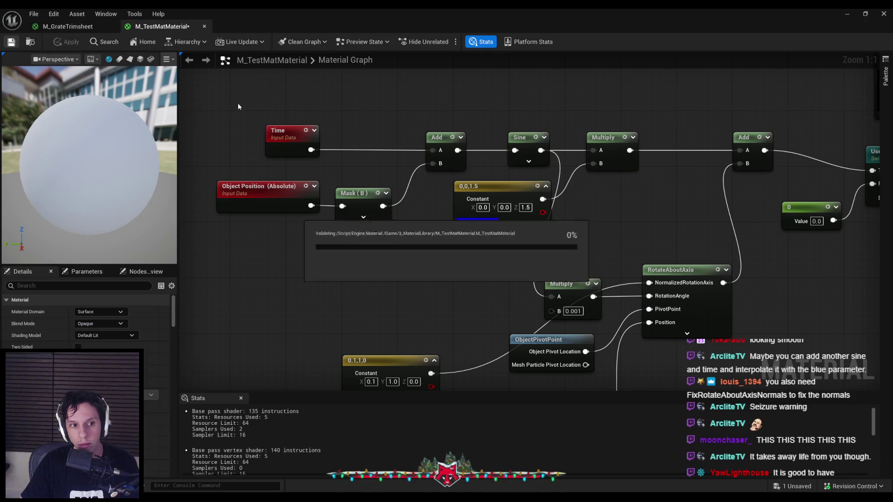
left_click(842, 13)
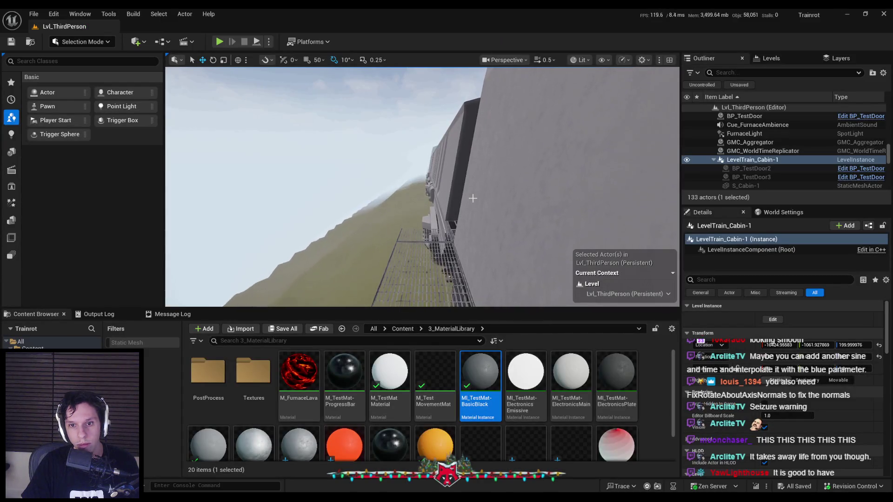
mouse_move(471, 198)
left_mouse_down()
mouse_move(493, 198)
mouse_move(451, 201)
mouse_move(472, 199)
left_mouse_up()
Set the Sine Period to 3 and apply both M_TestMatMaterial and M_GrateTrimsheet
key("alt+Tab")
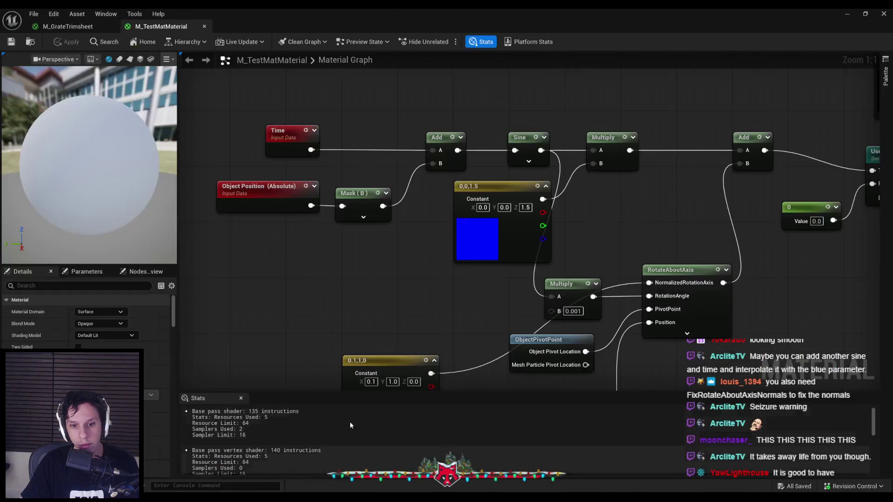
left_click(520, 137)
left_click(104, 312)
type("3")
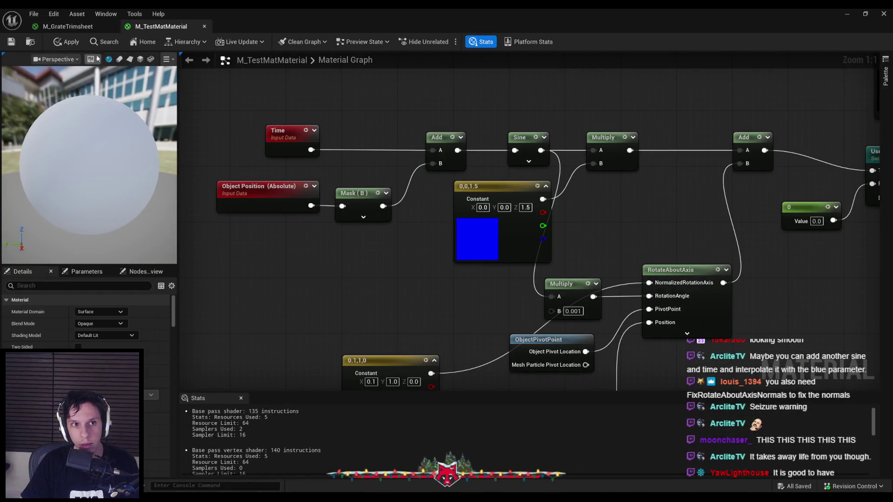
left_click(66, 41)
left_click(68, 26)
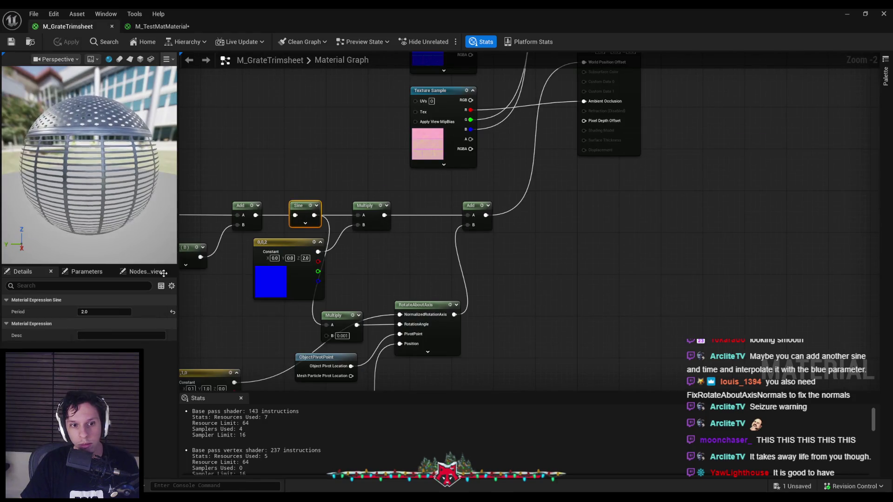
left_click(70, 43)
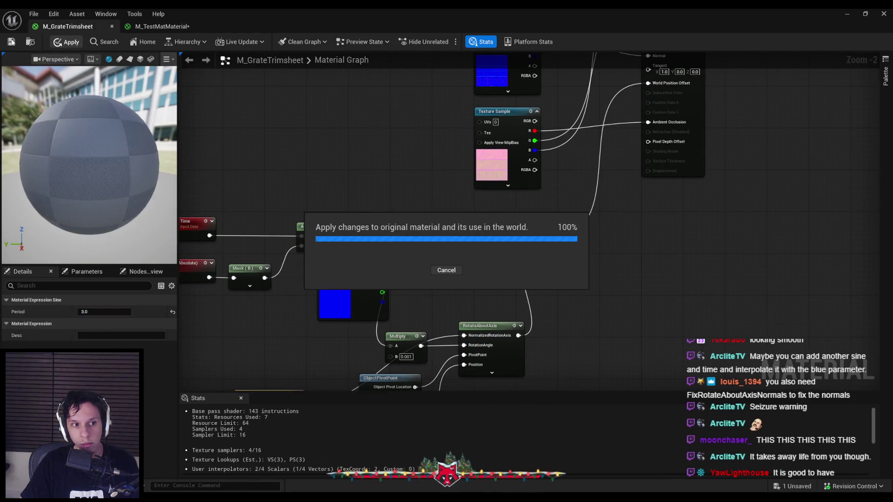
left_click(158, 28)
left_click(847, 14)
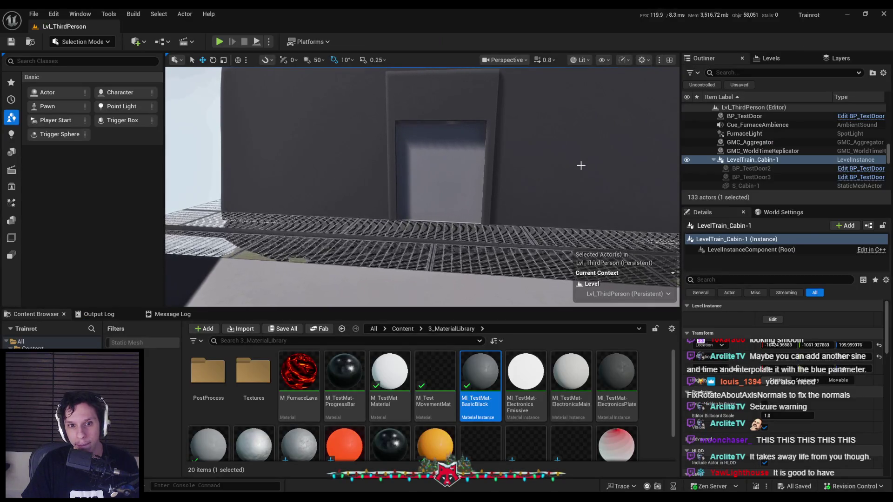
Move the Time-through-Sine input nodes further left and save the tidied test material
key("alt+Tab")
mouse_move(294, 133)
left_mouse_down()
mouse_move(329, 173)
mouse_move(470, 228)
mouse_move(584, 219)
left_mouse_up()
left_click_drag(584, 180, 284, 182)
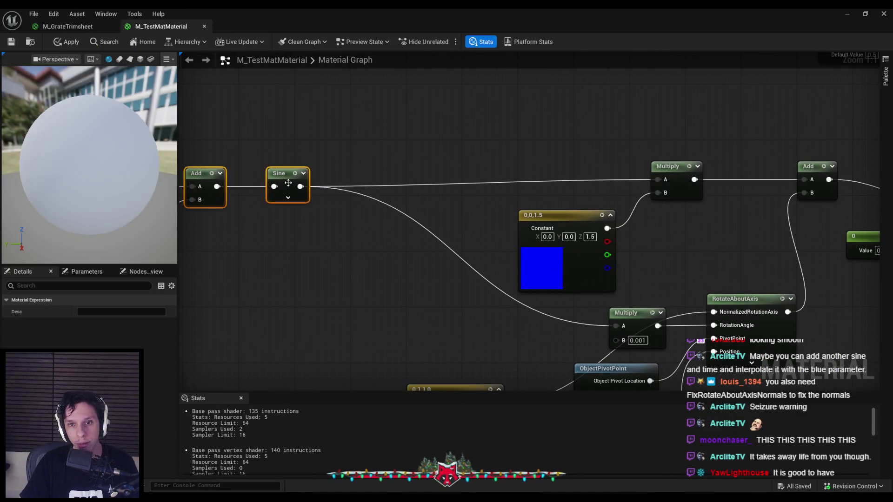
left_click(330, 239)
left_click_drag(330, 239, 479, 239)
key("ctrl+s")
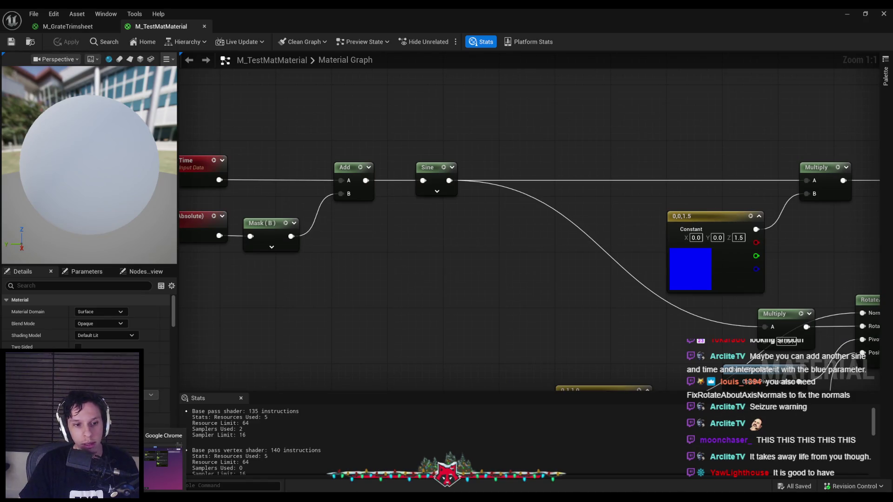
key("alt+Tab")
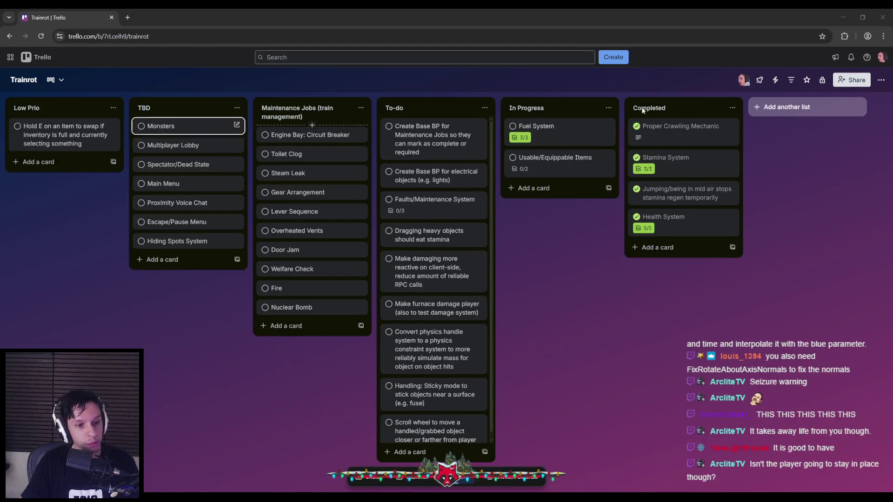
Minimize the Chrome window with the Trainrot Trello board to reveal the Unreal material editor
left_click(847, 17)
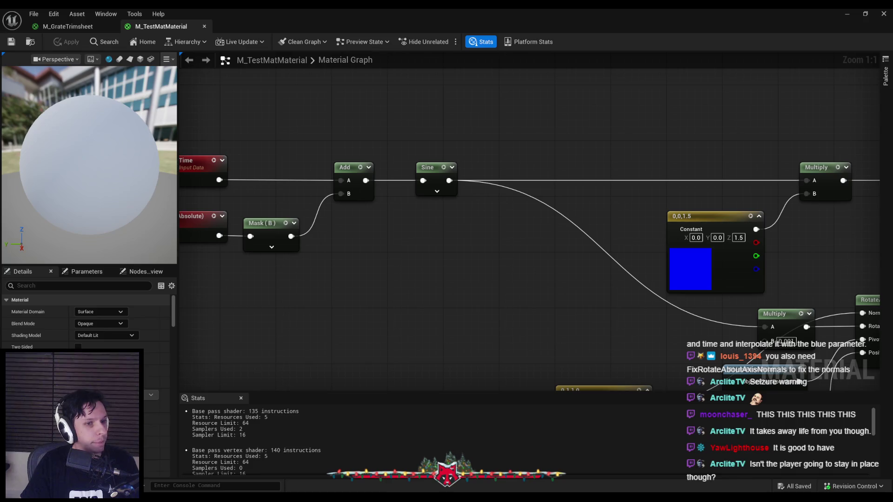
Add a Voronoi Noise node and sum it with the Sine output in a new Add node
scroll(400, 250, "down", 1)
right_click(454, 252)
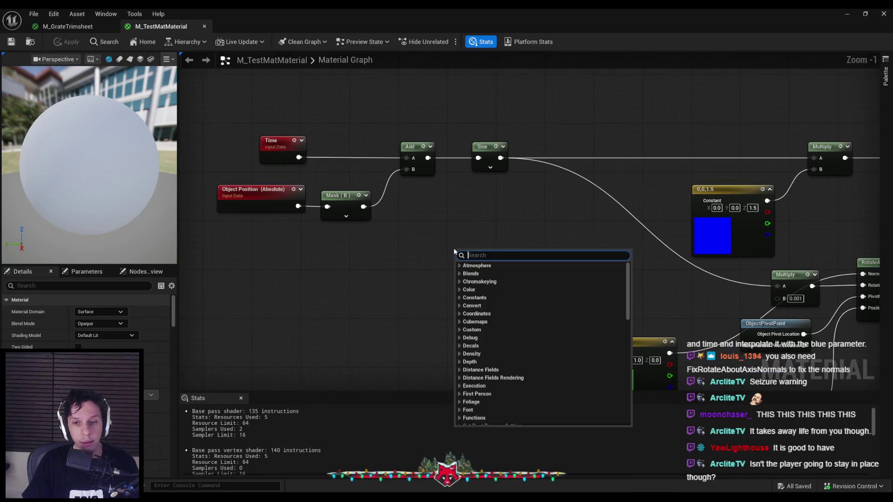
type("noise")
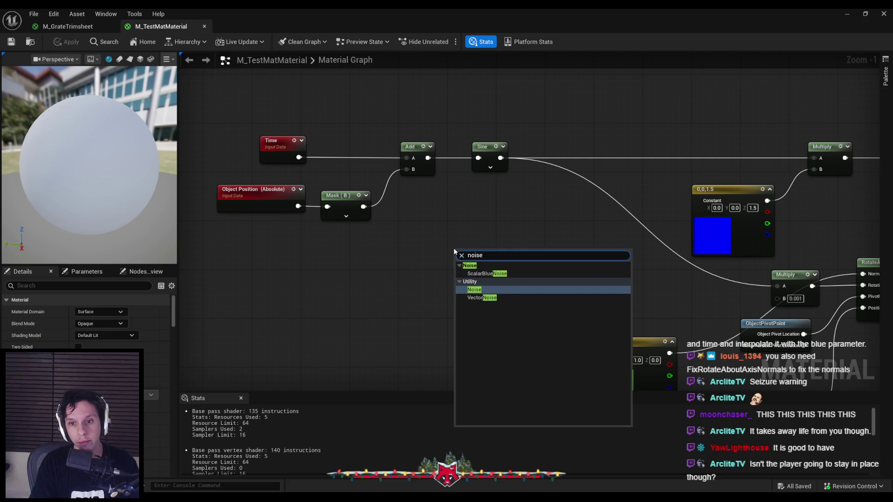
key("Return")
left_click(135, 347)
left_click(105, 400)
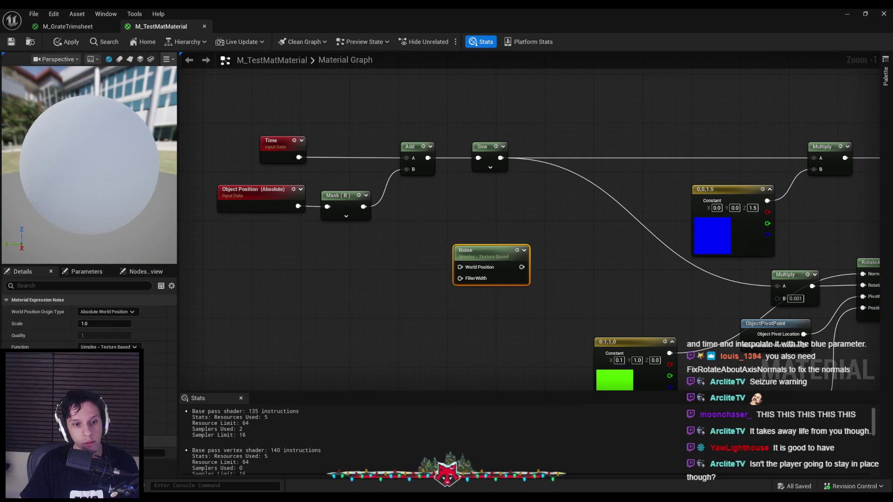
left_click_drag(500, 157, 547, 176)
type("add")
left_click(570, 222)
left_click_drag(485, 267, 548, 200)
Preview the Add result on a flat plane, then delete the Add and Noise nodes and apply
right_click(474, 214)
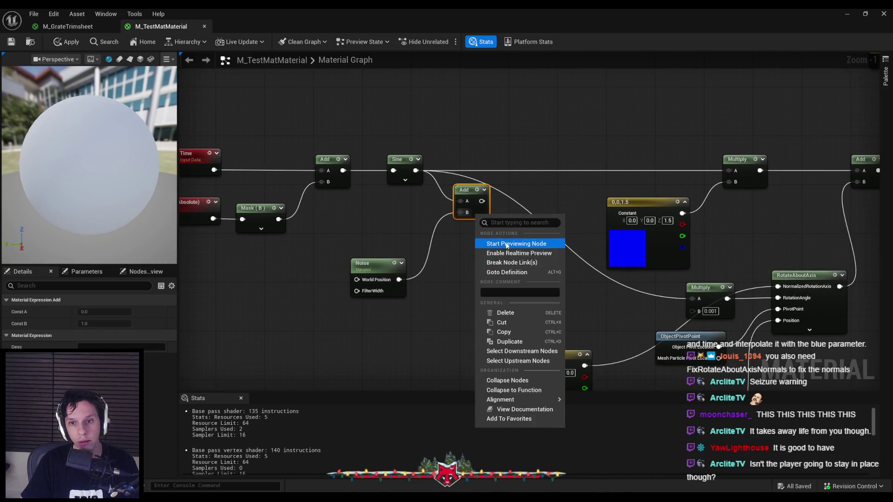
left_click(496, 241)
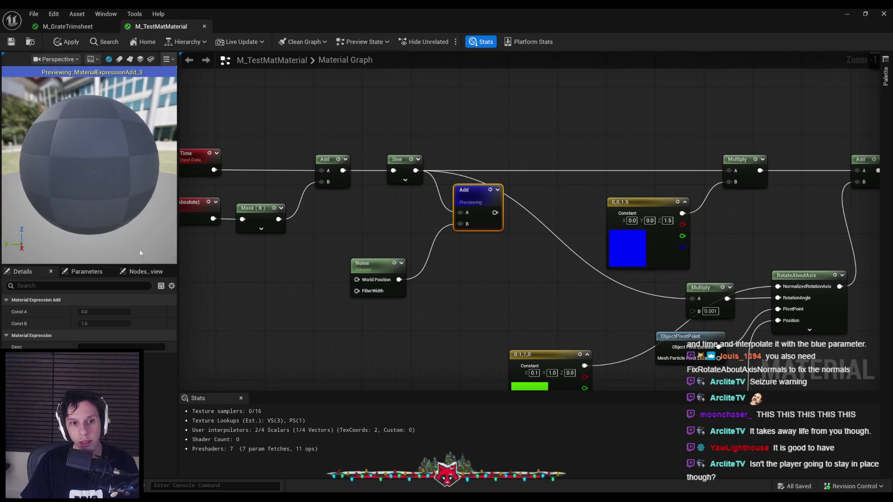
left_click(130, 59)
scroll(97, 166, "up", 5)
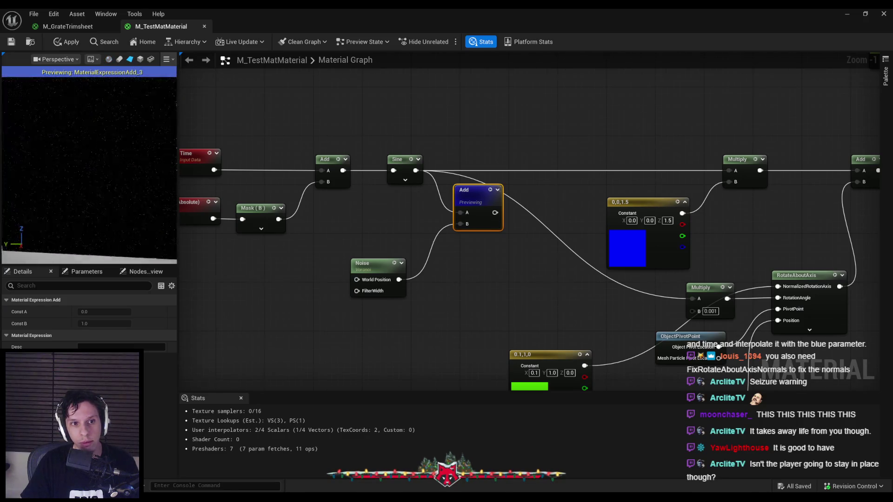
scroll(97, 166, "up", 5)
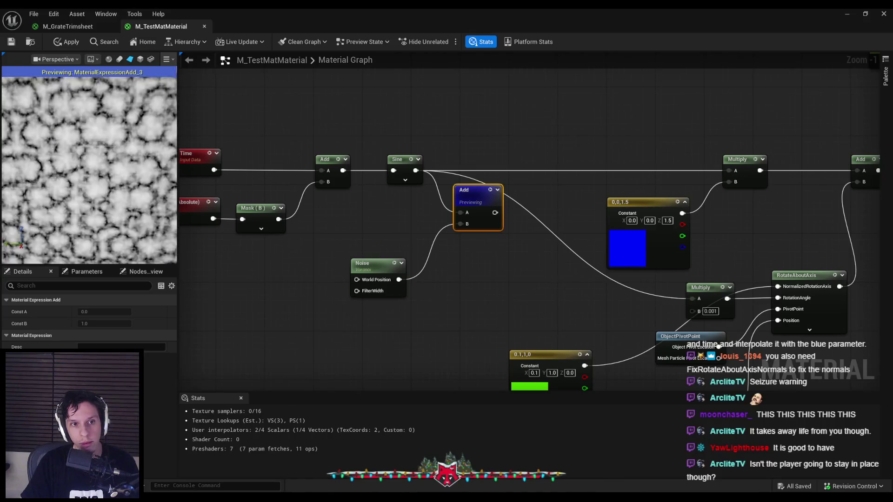
scroll(89, 167, "down", 8)
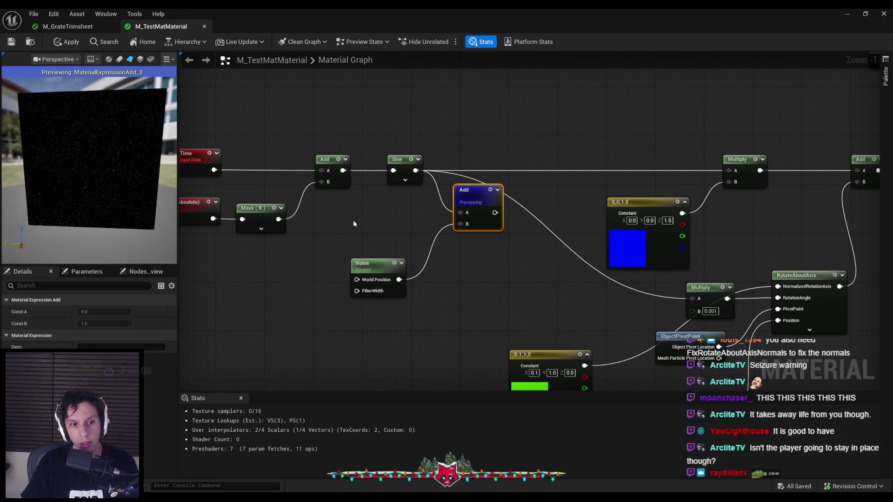
key("Delete")
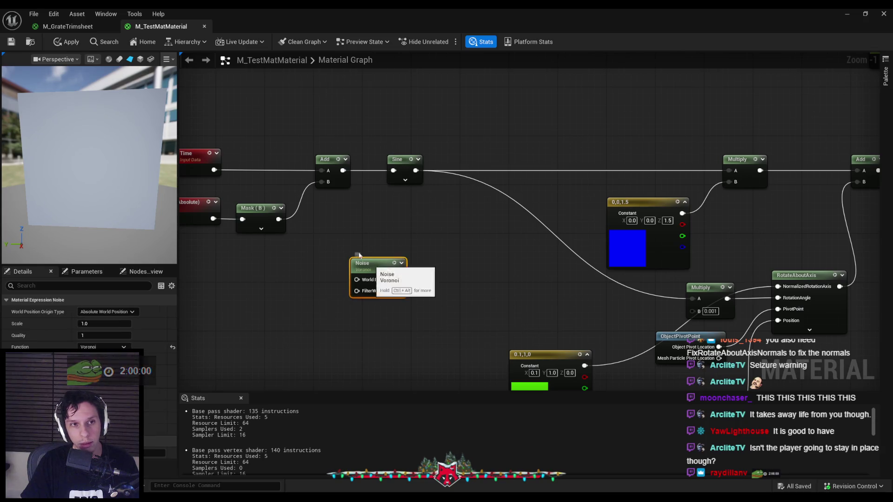
key("Delete")
left_click(62, 42)
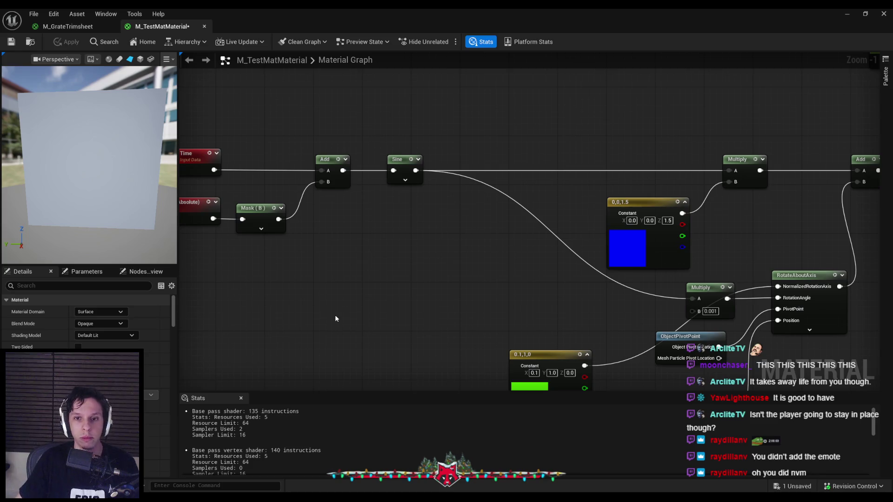
scroll(469, 216, "down", 2)
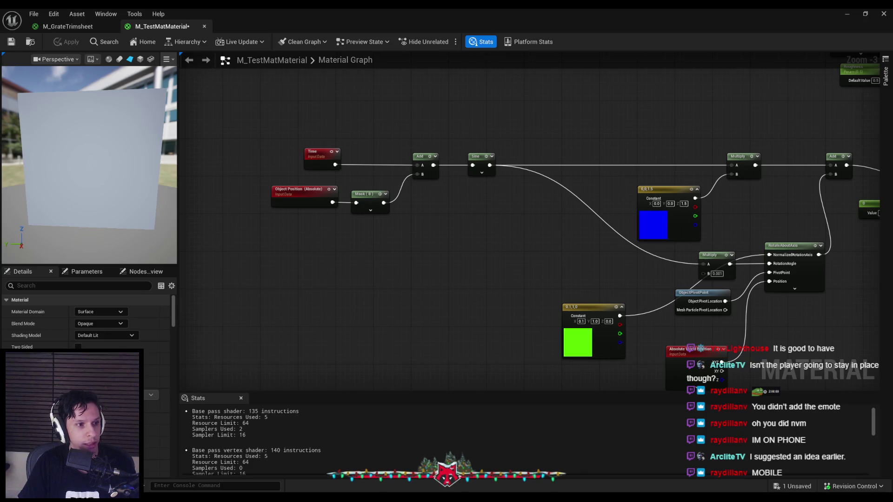
Add a second Sine driven by Time and move the Object Position and Mask nodes left
scroll(418, 228, "up", 1)
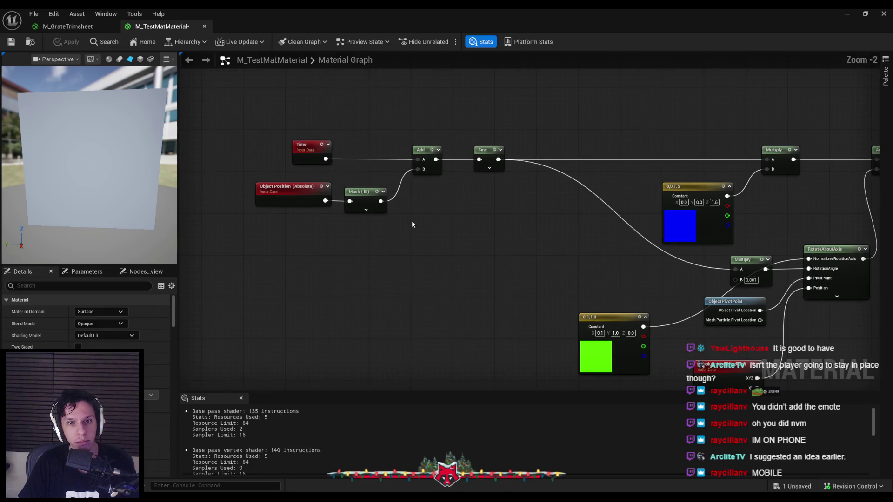
scroll(493, 241, "up", 1)
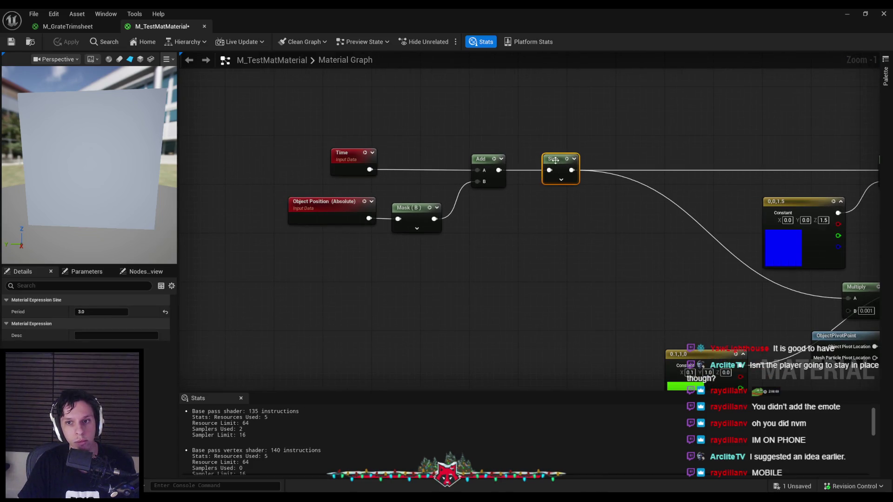
left_click(414, 109)
left_click_drag(415, 121, 371, 171)
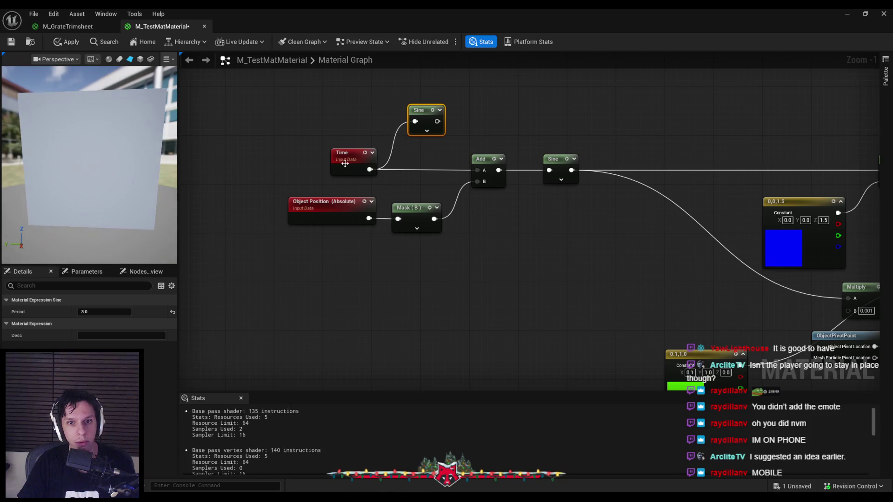
left_click_drag(432, 115, 426, 145)
left_click_drag(448, 235, 297, 198)
left_click_drag(409, 207, 335, 214)
left_click(419, 260)
Feed the new Sine into a Multiply node below the Add and preview the main Sine
mouse_move(430, 152)
left_mouse_down()
mouse_move(447, 239)
mouse_move(409, 256)
mouse_move(360, 225)
left_mouse_up()
type("multiply")
key("Return")
mouse_move(459, 238)
left_mouse_down()
mouse_move(423, 207)
mouse_move(478, 181)
left_mouse_up()
left_click(413, 140)
left_click(122, 310)
right_click(550, 170)
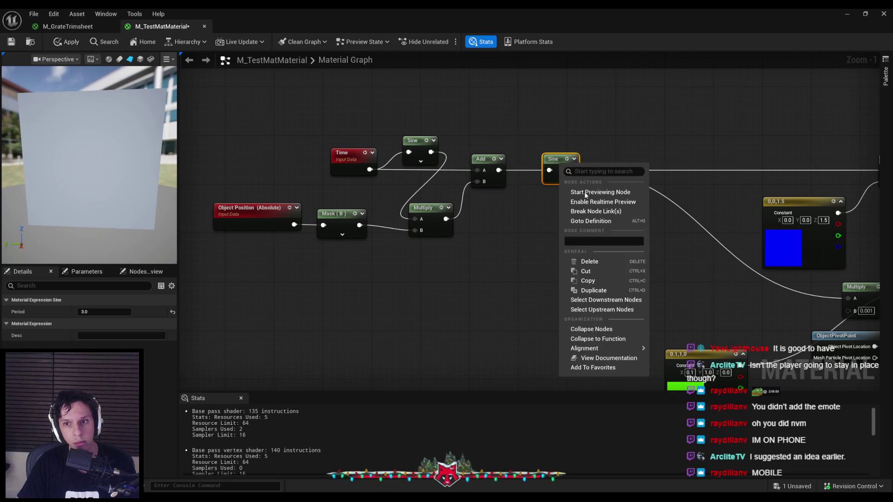
left_click(598, 195)
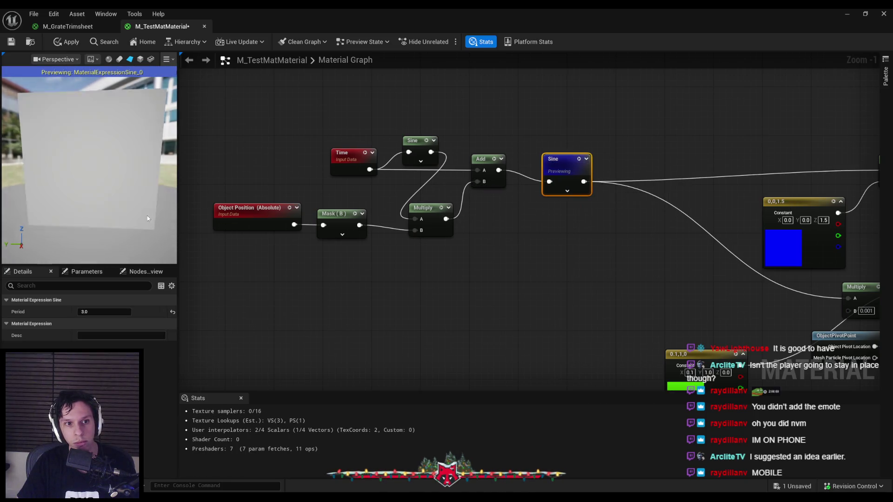
Set the new Sine's Period to 1.5, apply, and stop previewing the main Sine
left_click(424, 147)
type("1.5")
key("Return")
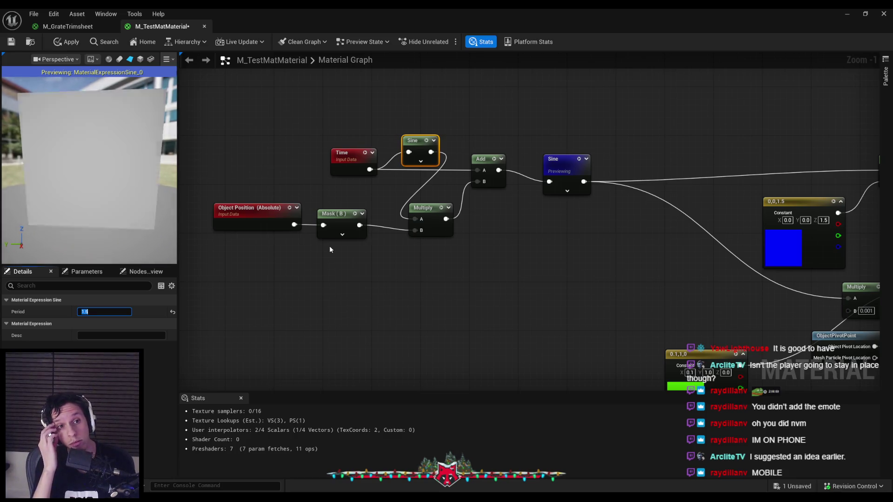
left_click(71, 42)
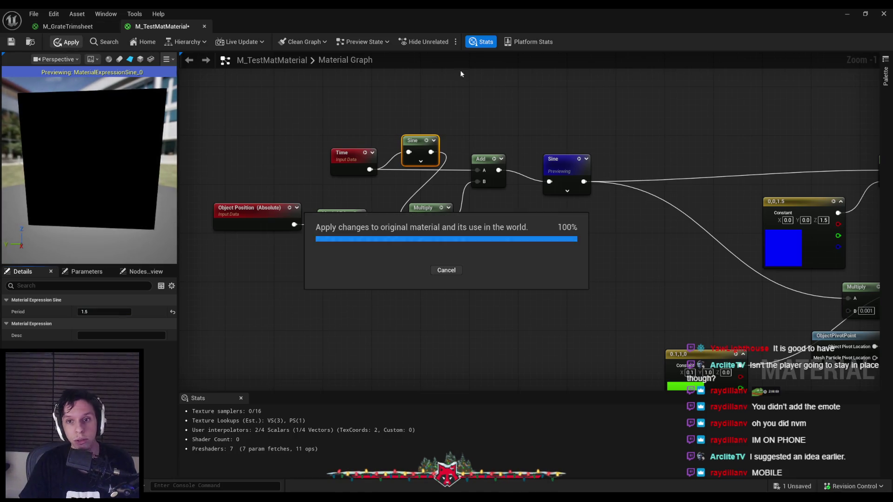
right_click(567, 173)
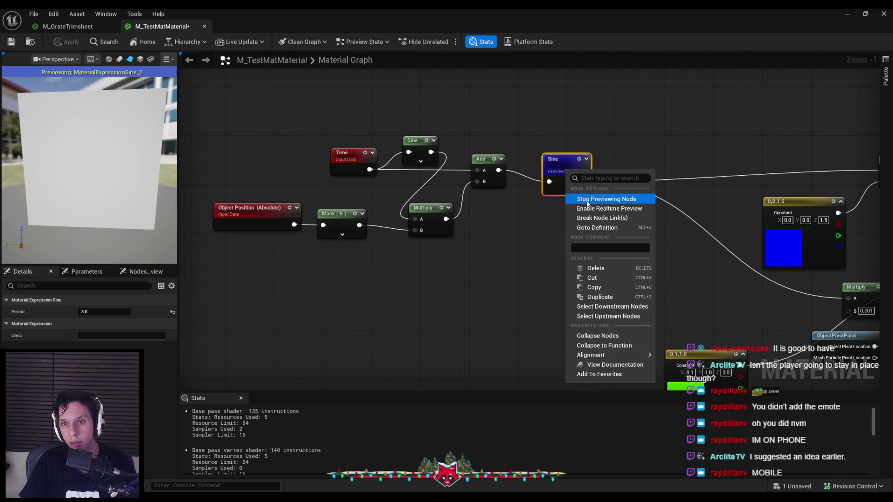
left_click(600, 198)
left_click(846, 14)
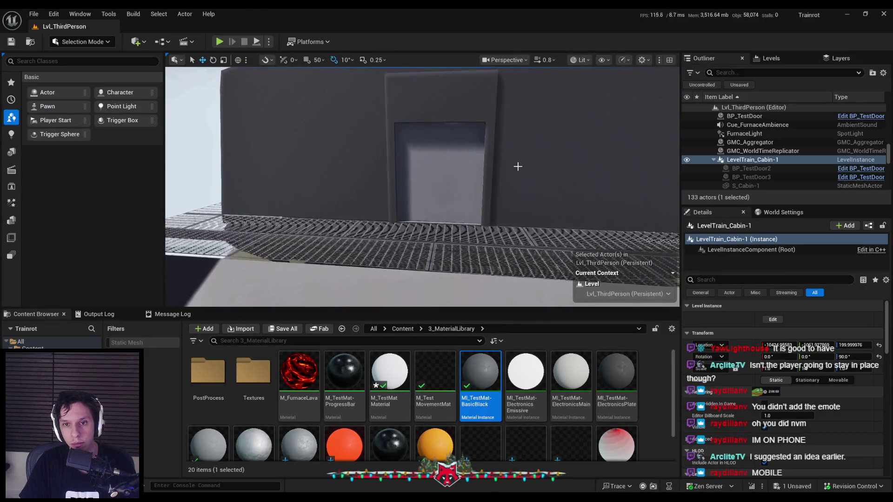
Rearrange the graph, shifting the Object Position, Mask and Multiply nodes down and Time left
mouse_move(518, 166)
left_mouse_down()
mouse_move(493, 153)
mouse_move(521, 156)
mouse_move(514, 180)
left_mouse_up()
key("alt+Tab")
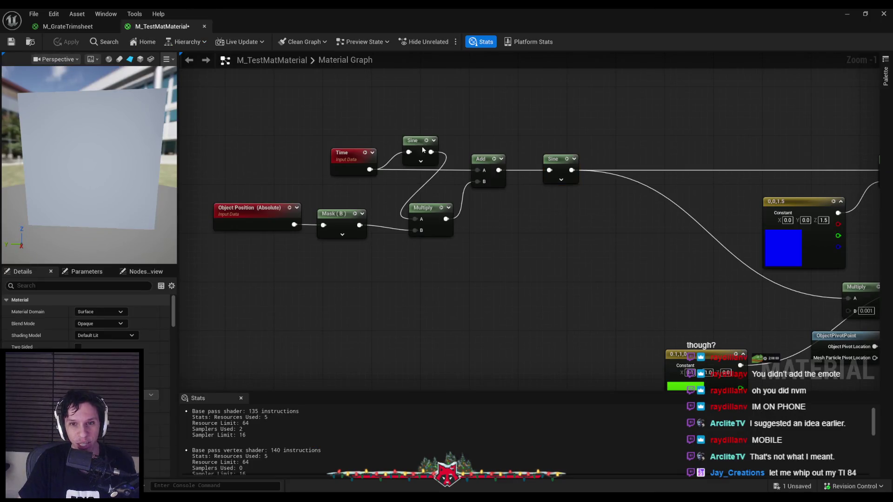
left_click(389, 196)
left_click_drag(428, 279, 289, 235)
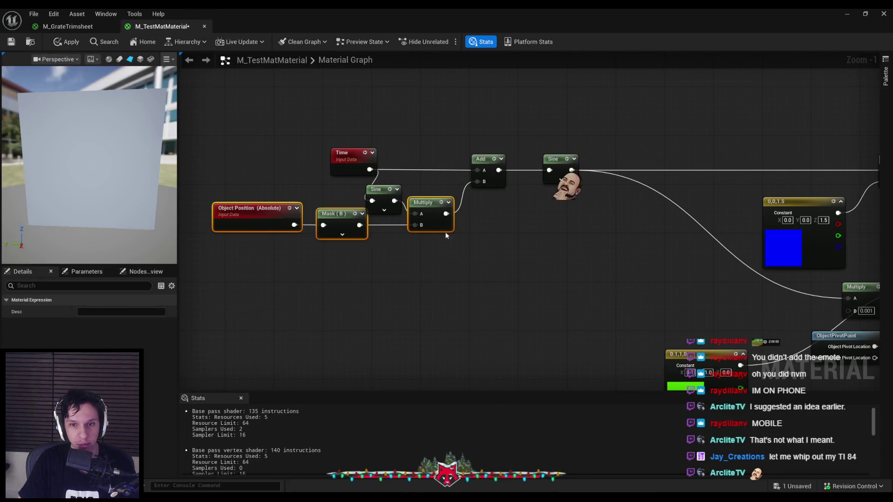
left_click_drag(344, 223, 350, 248)
left_click(428, 291)
left_click_drag(344, 156, 306, 156)
left_click(325, 198)
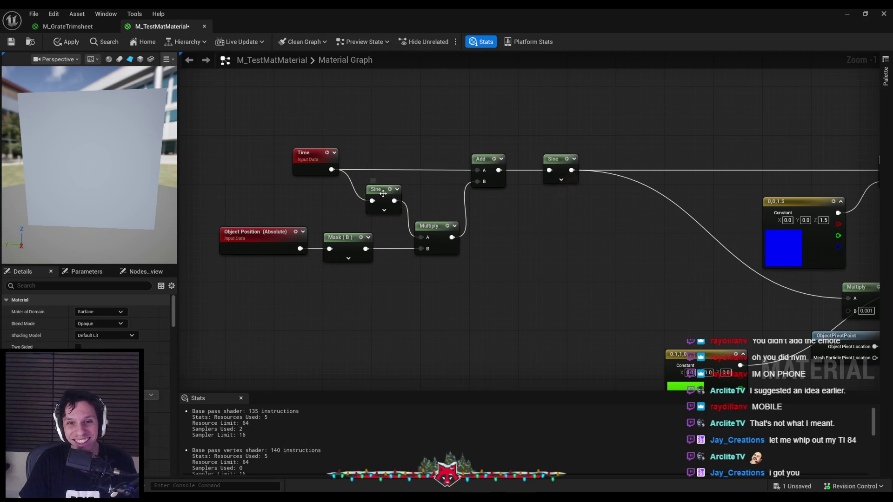
Check the level, then reopen the material editor and inspect the new Sine's period
left_click(391, 207)
left_click(75, 45)
left_click(848, 15)
left_click_drag(456, 221, 456, 221)
double_click(390, 375)
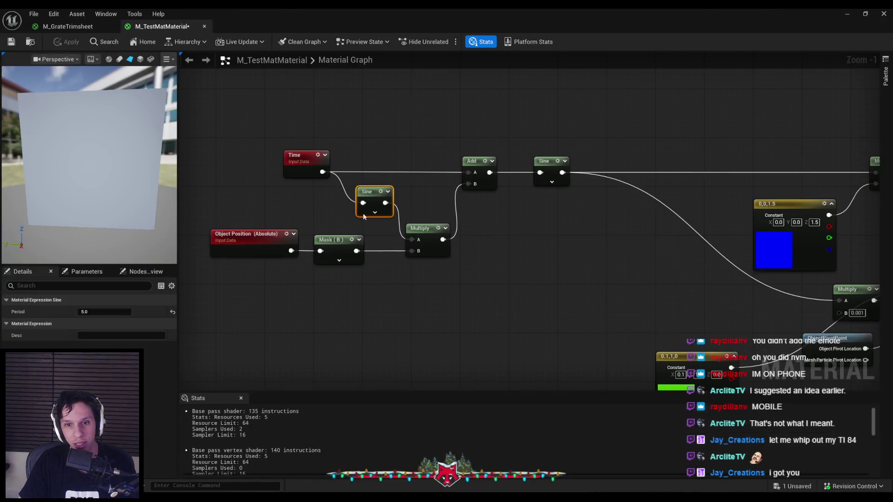
left_click(104, 312)
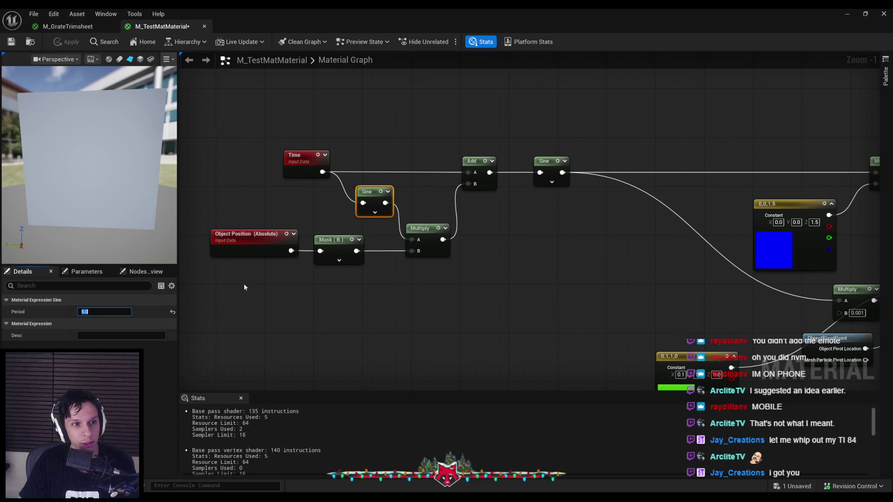
left_click(291, 173)
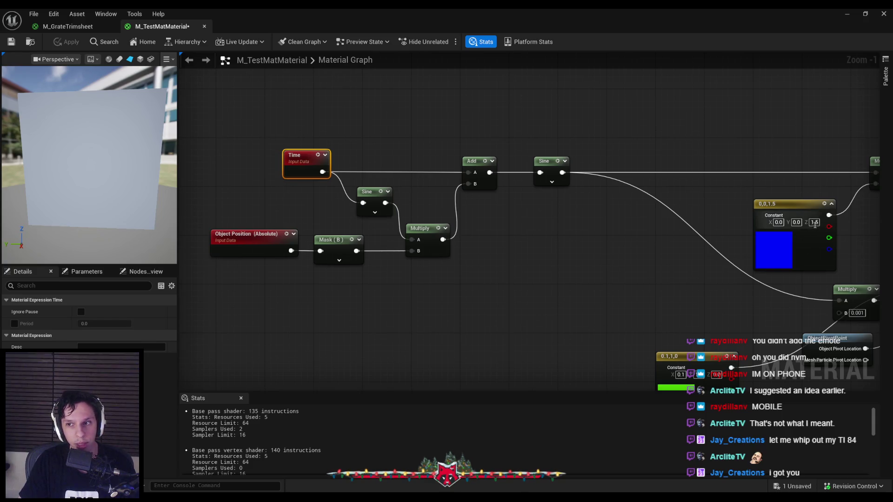
mouse_move(638, 270)
left_mouse_down()
mouse_move(501, 266)
mouse_move(667, 268)
left_mouse_up()
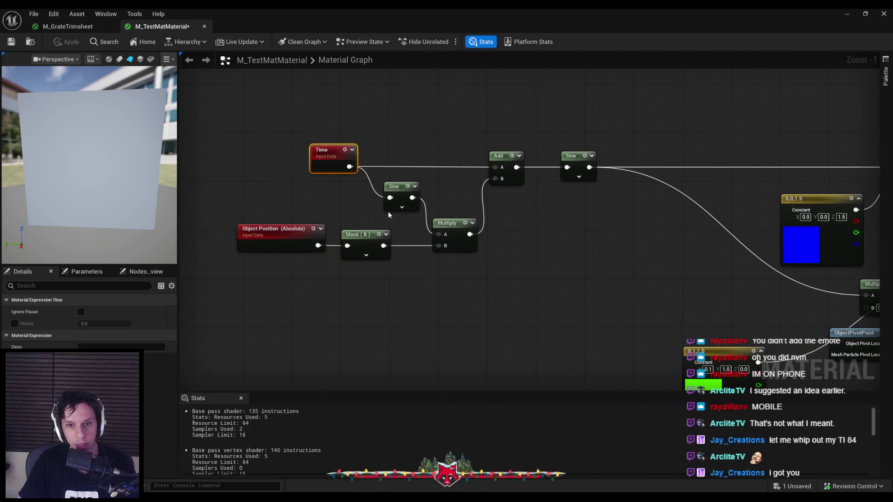
Replace the Multiply with an Add of the new Sine and Mask output, feeding the main Add's B
left_click(473, 245)
key("Delete")
left_click_drag(412, 198, 441, 215)
type("add")
left_click(467, 264)
mouse_move(384, 246)
left_mouse_down()
mouse_move(436, 245)
mouse_move(496, 179)
left_mouse_up()
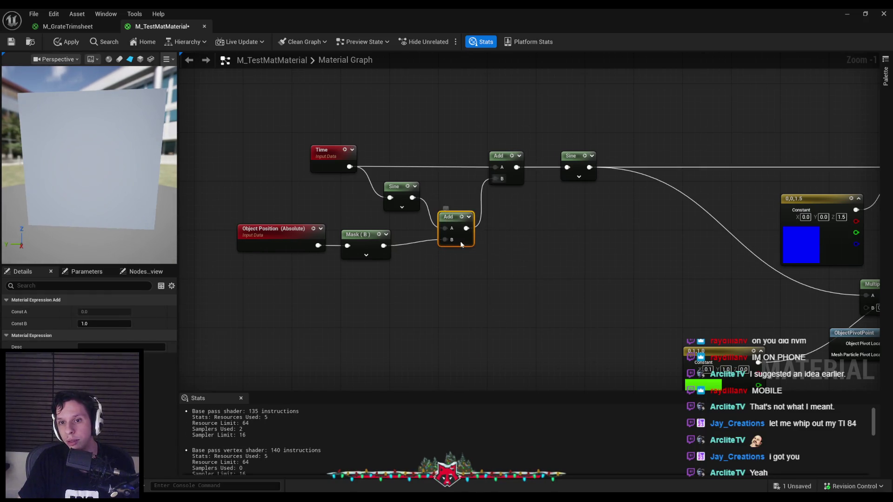
left_click_drag(450, 216, 450, 223)
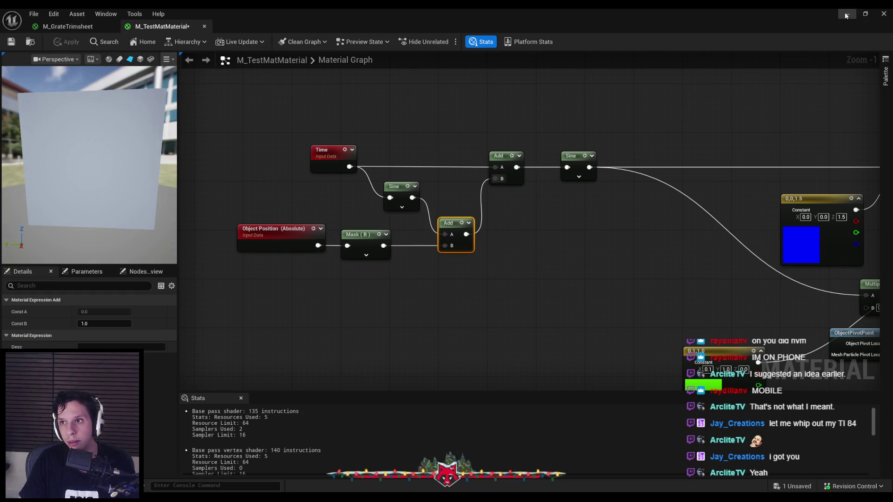
left_click(847, 14)
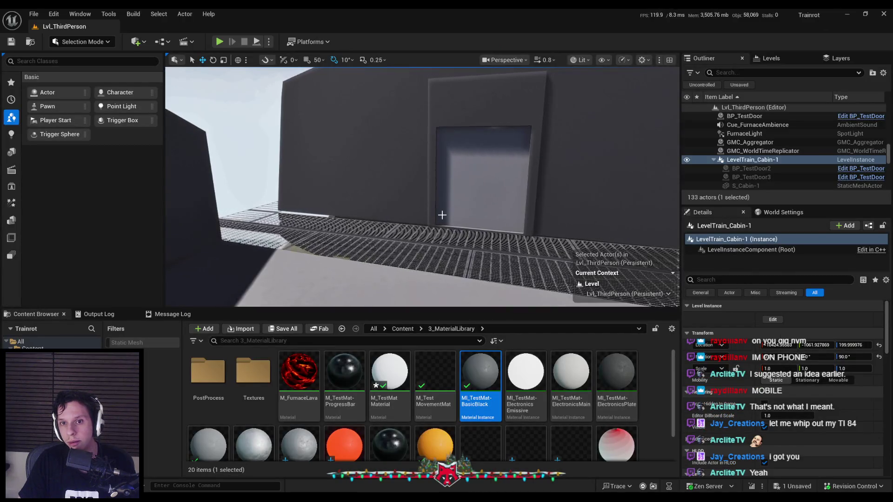
Set M_TestMatMaterial's rotation Multiply B value to 0.0001
mouse_move(442, 215)
left_mouse_down()
mouse_move(405, 226)
mouse_move(381, 204)
left_mouse_up()
mouse_move(271, 500)
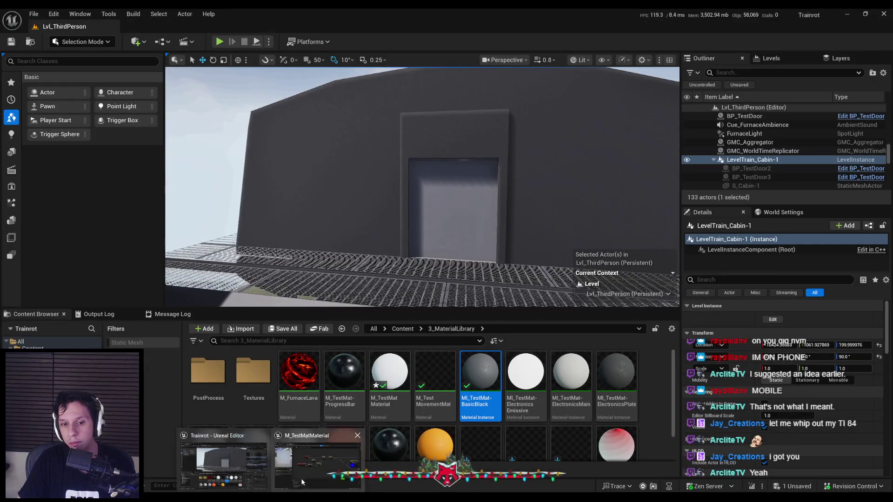
left_click(301, 482)
scroll(343, 200, "up", 1)
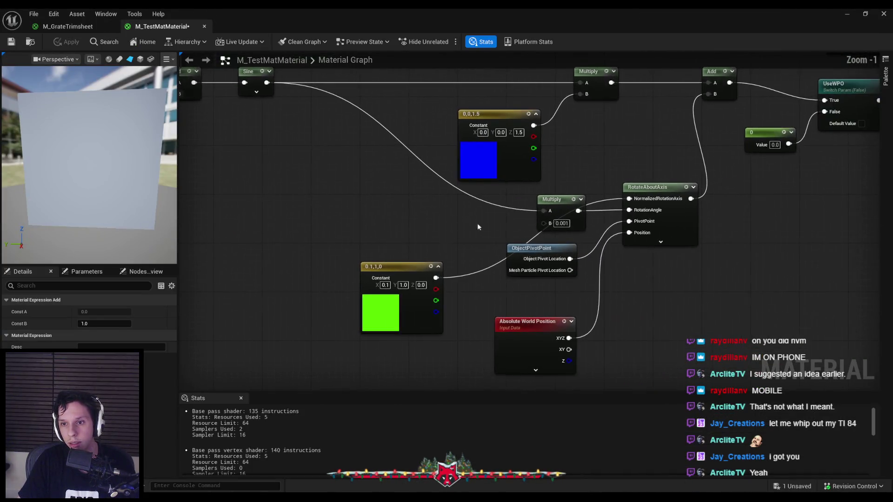
left_click(414, 245)
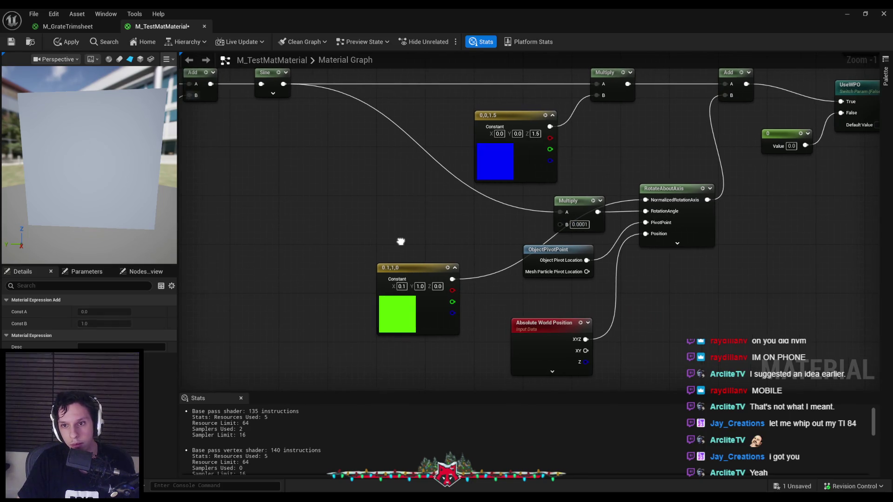
scroll(418, 246, "down", 1)
Select the whole shake node network and collapse it into a material function
left_click_drag(360, 249, 479, 264)
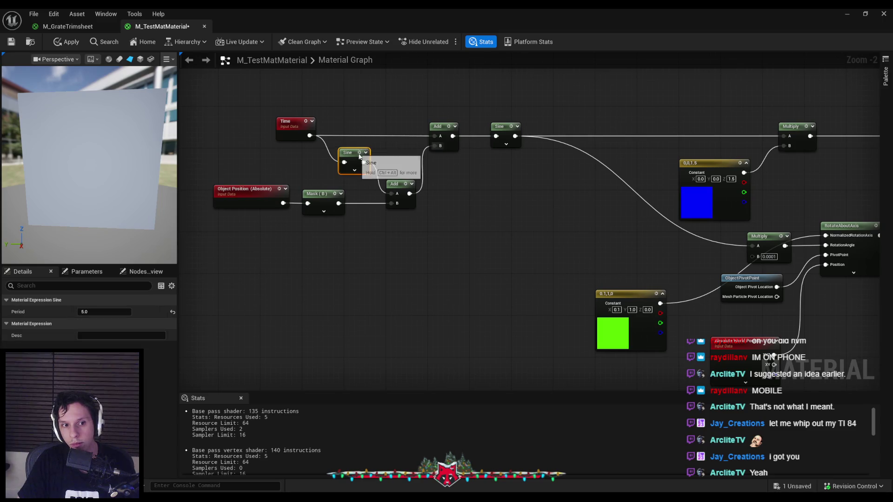
left_click_drag(473, 218, 412, 227)
scroll(551, 235, "up", 2)
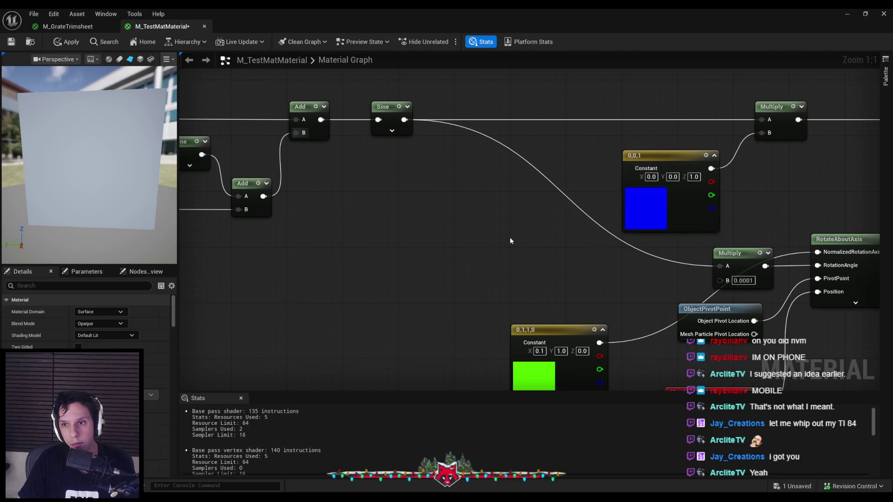
scroll(406, 218, "down", 2)
scroll(411, 230, "down", 1)
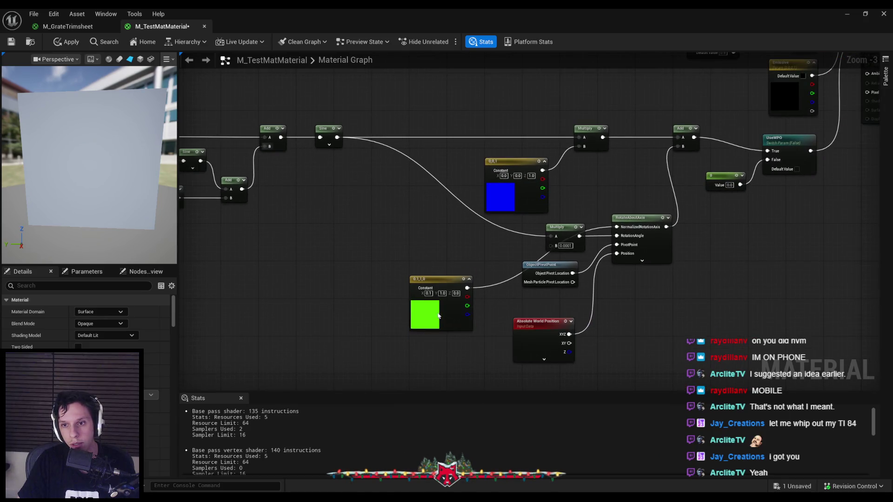
scroll(442, 289, "down", 1)
scroll(495, 241, "down", 1)
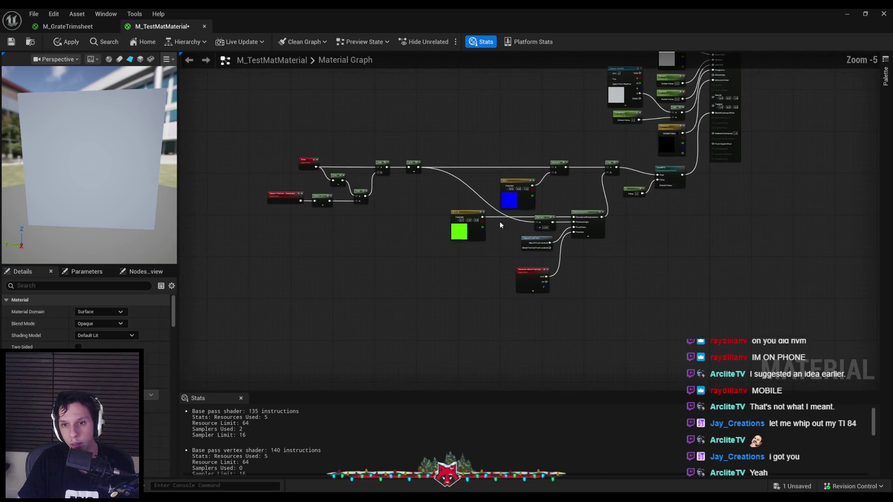
mouse_move(269, 146)
left_mouse_down()
mouse_move(510, 276)
mouse_move(618, 304)
left_mouse_up()
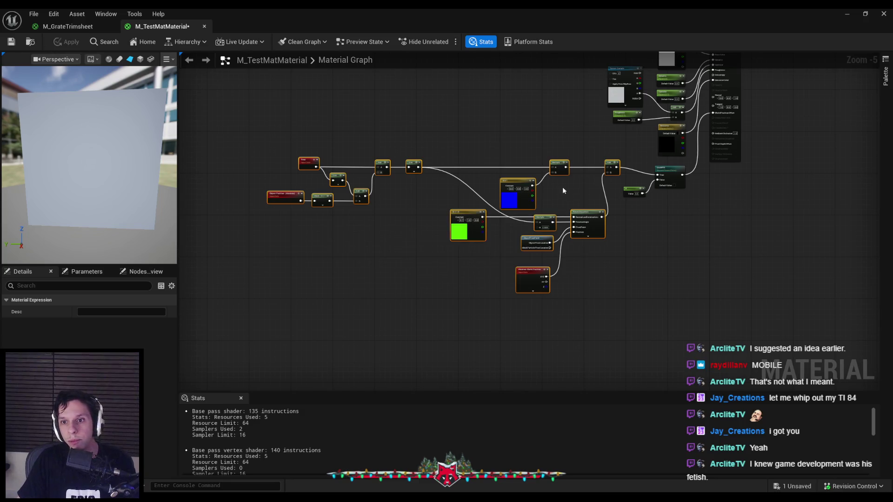
right_click(592, 227)
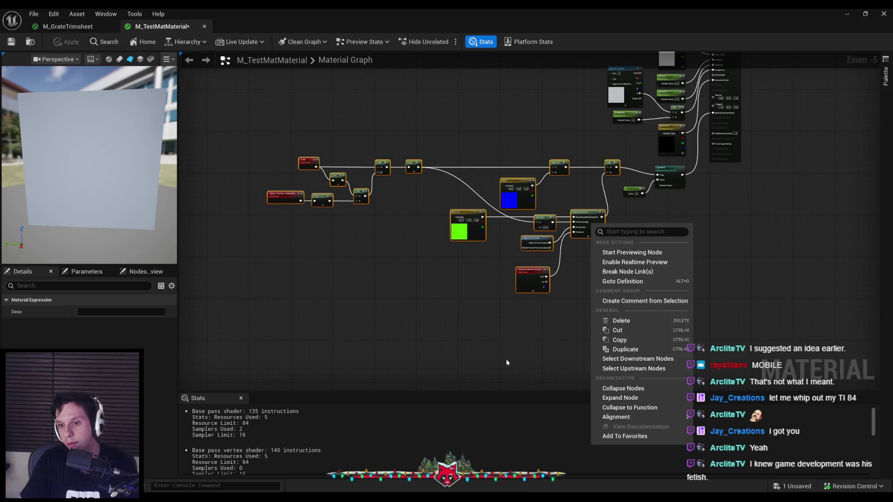
left_click(647, 408)
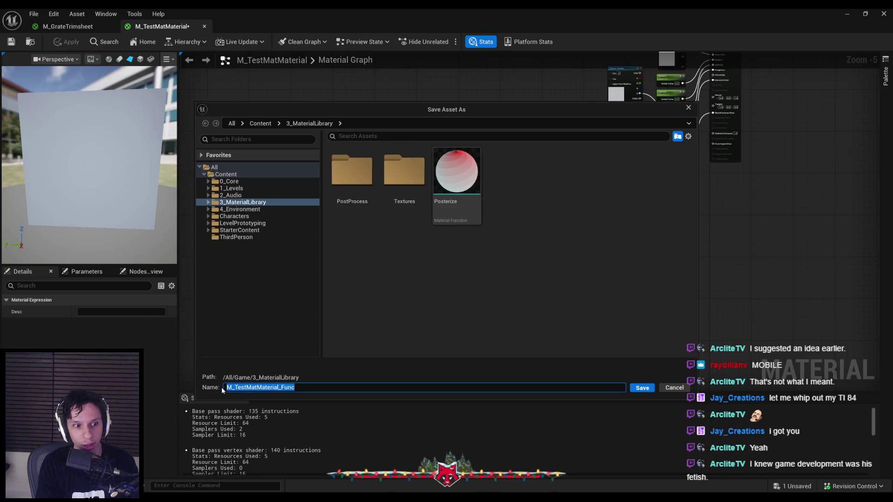
Name the new material function MF_TrainShake and save it
type("Loc")
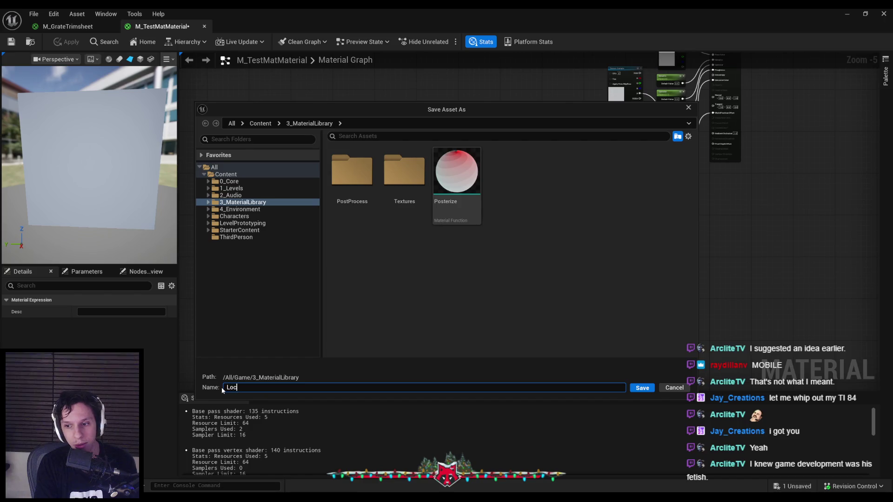
type("RotrainShake")
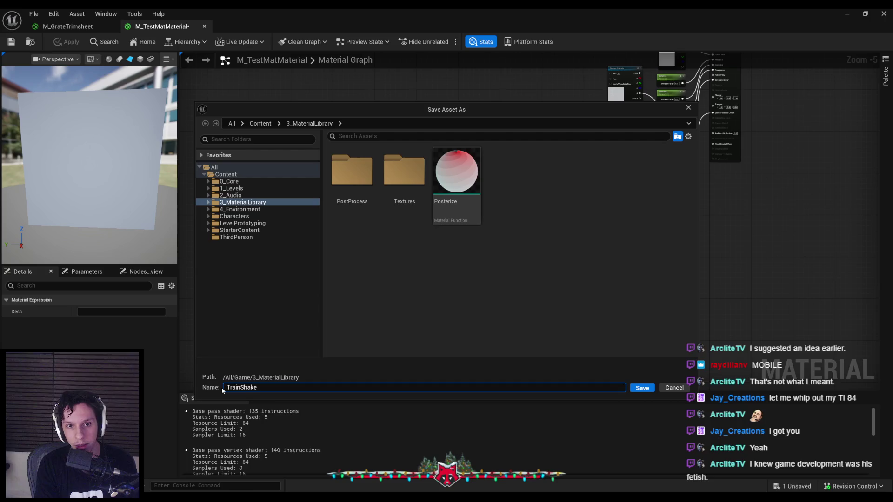
type("Mate")
key("BackSpace")
key("BackSpace")
key("BackSpace")
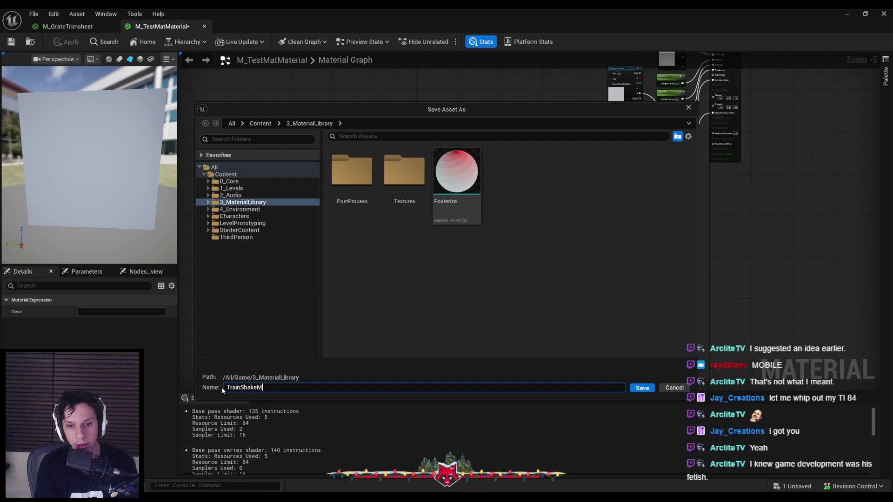
key("Home")
type("MF_")
left_click(440, 318)
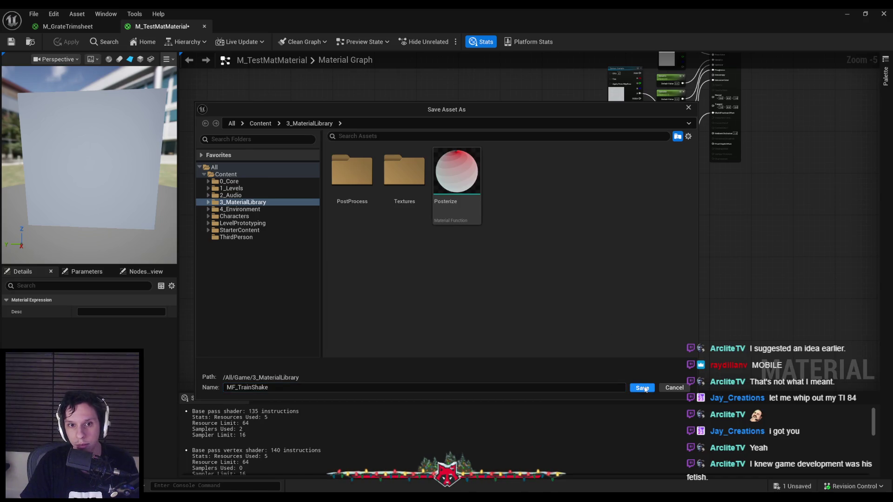
left_click(642, 388)
Place MF_TrainShake beside the UseWPO switch, then move its function output up beside Add
scroll(437, 252, "up", 4)
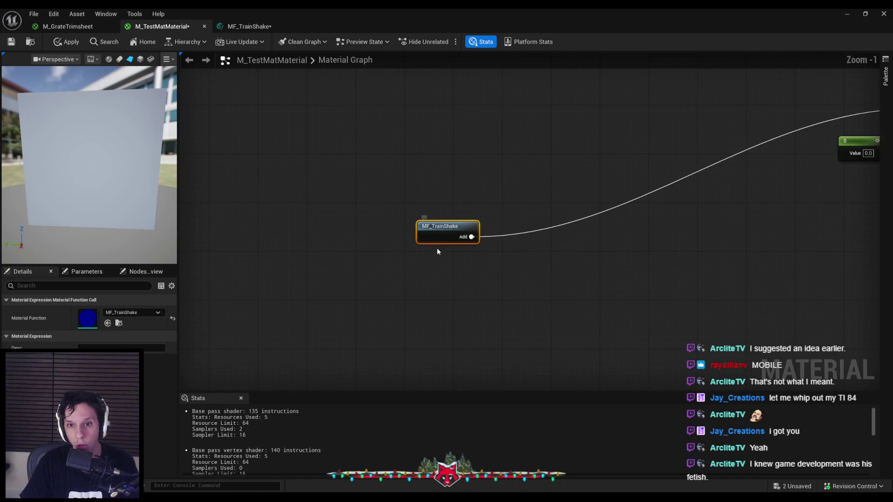
scroll(437, 251, "down", 2)
left_click_drag(328, 264, 628, 169)
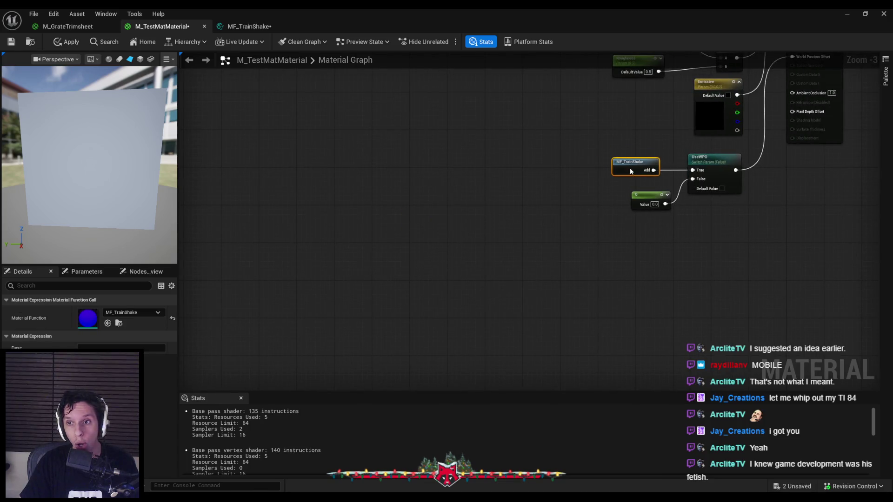
double_click(631, 170)
scroll(566, 267, "down", 2)
scroll(722, 247, "up", 2)
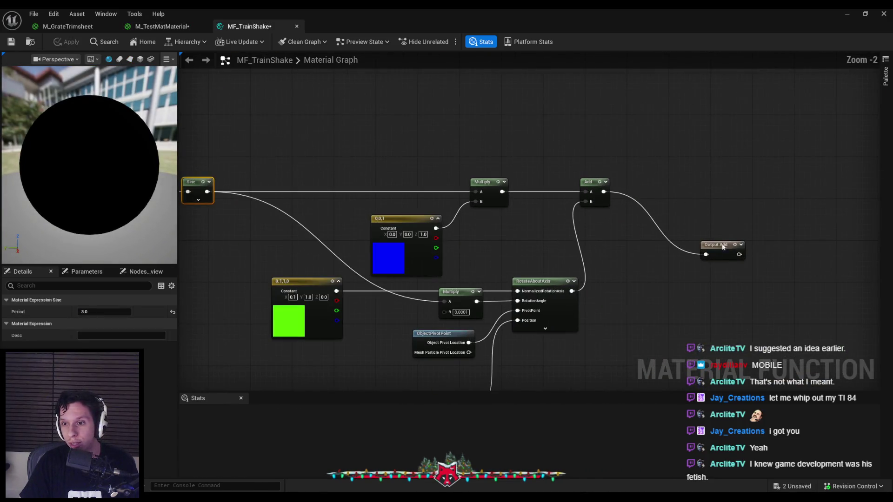
left_click_drag(722, 247, 657, 189)
scroll(626, 194, "down", 1)
left_click(349, 217)
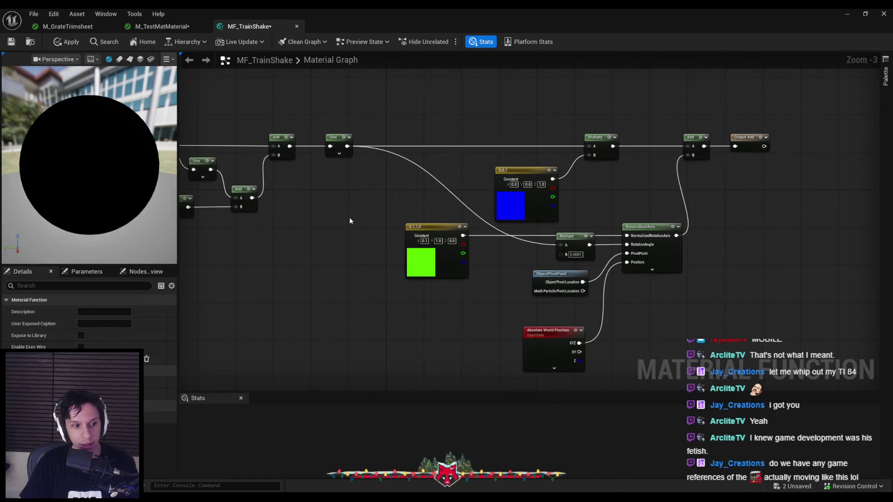
Save all unsaved assets and bring the M_GrateTrimsheet material forward
key("ctrl+shift+s")
left_click(166, 28)
left_click(65, 27)
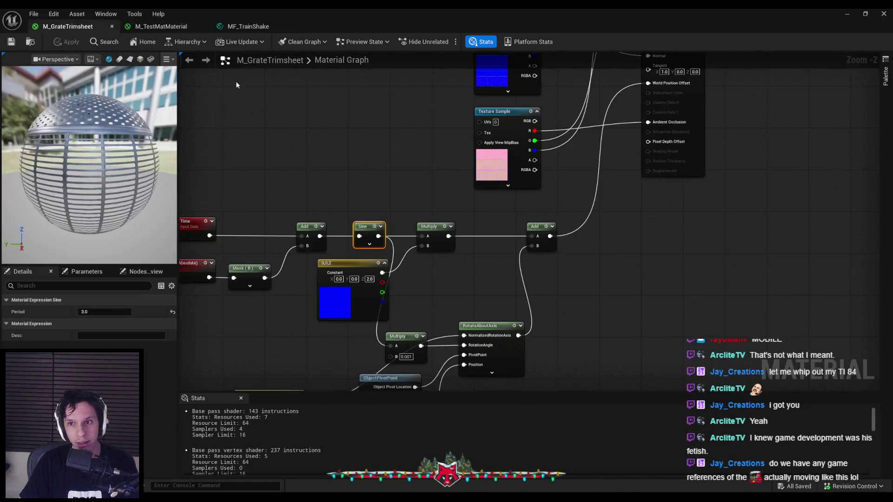
Delete the grate material's old wobble nodes feeding World Position Offset
left_click_drag(450, 332, 235, 191)
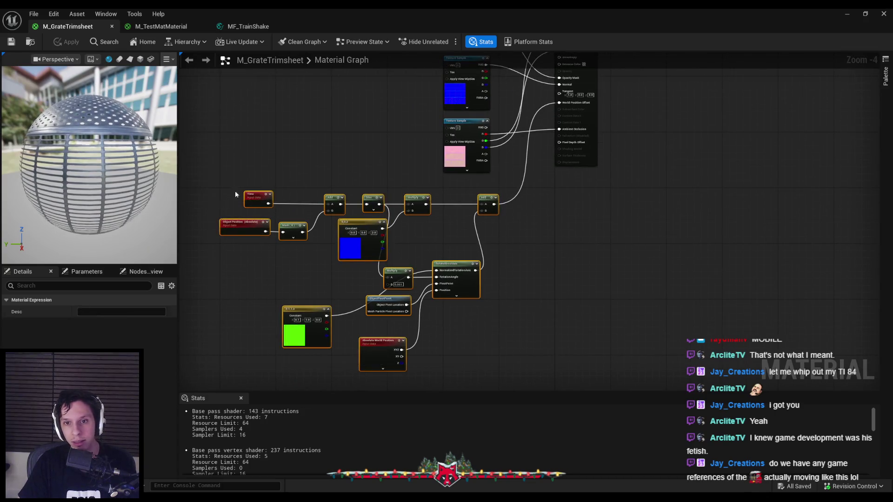
key("Delete")
scroll(550, 158, "up", 2)
left_click_drag(550, 158, 490, 306)
type("train")
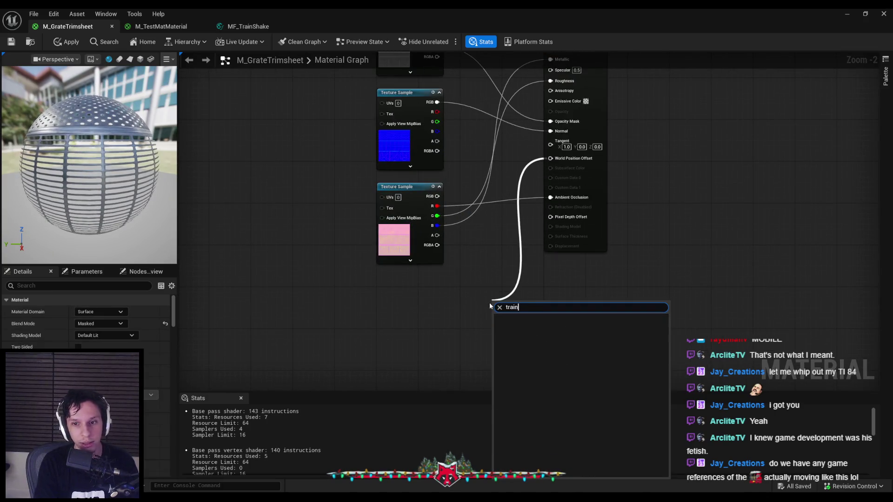
key("BackSpace")
key("BackSpace")
key("BackSpace")
type("MF_")
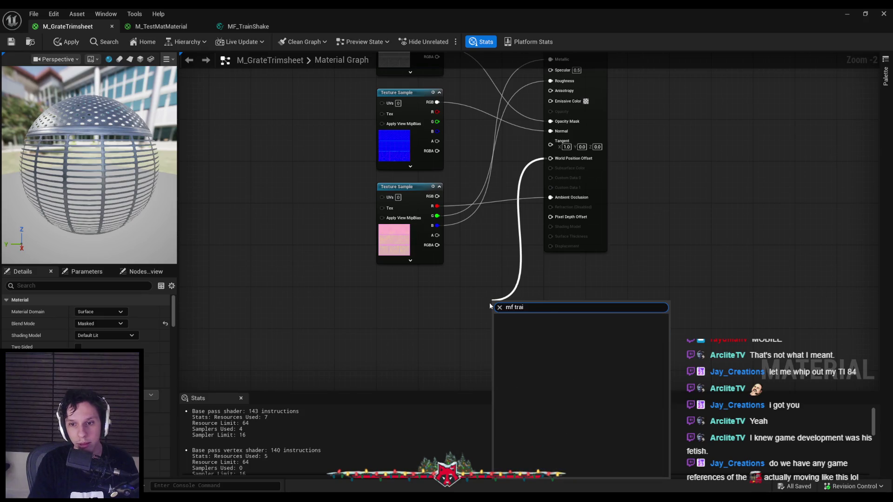
left_click(311, 128)
Enable Expose to Library on MF_TrainShake and save the function
left_click(256, 28)
left_click(81, 336)
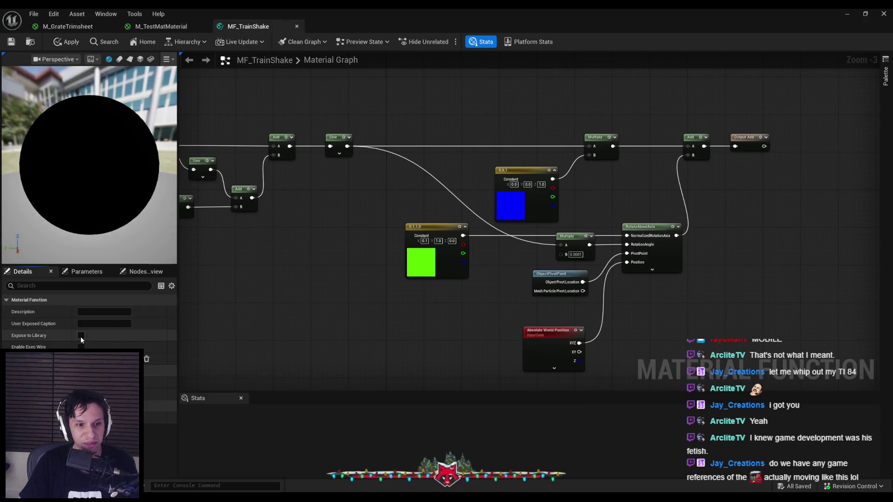
left_click(11, 42)
Feed an MF_TrainShake node into World Position Offset and apply the grate material
left_click(68, 26)
mouse_move(551, 158)
left_mouse_down()
mouse_move(469, 301)
mouse_move(422, 286)
left_mouse_up()
type("train s")
key("Return")
left_click(69, 44)
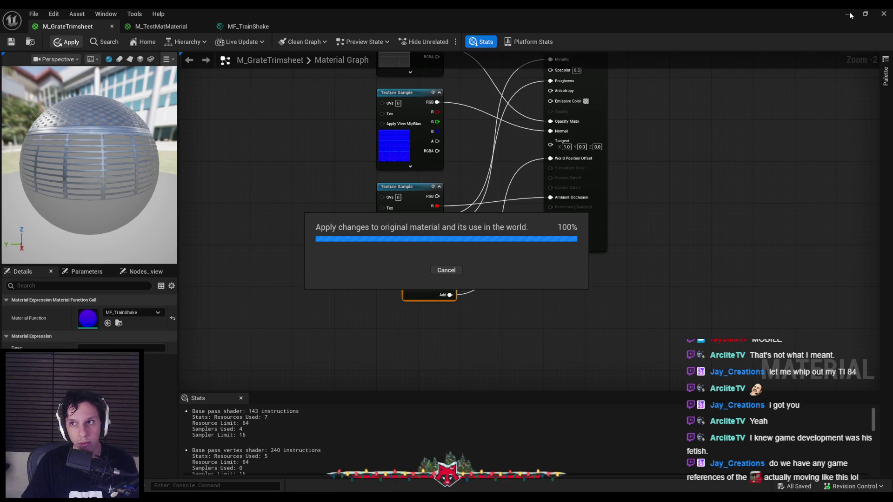
left_click(849, 14)
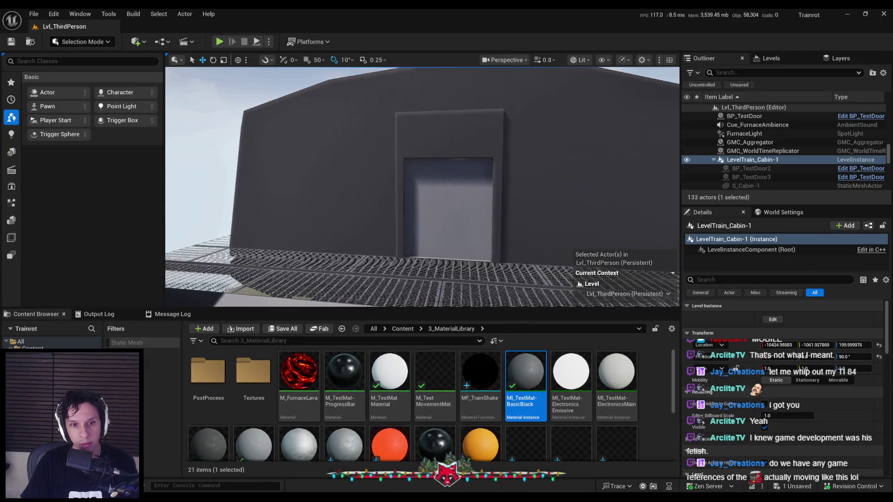
Start a full-screen play session and briefly fly the detached camera around the pawn
key("alt+p")
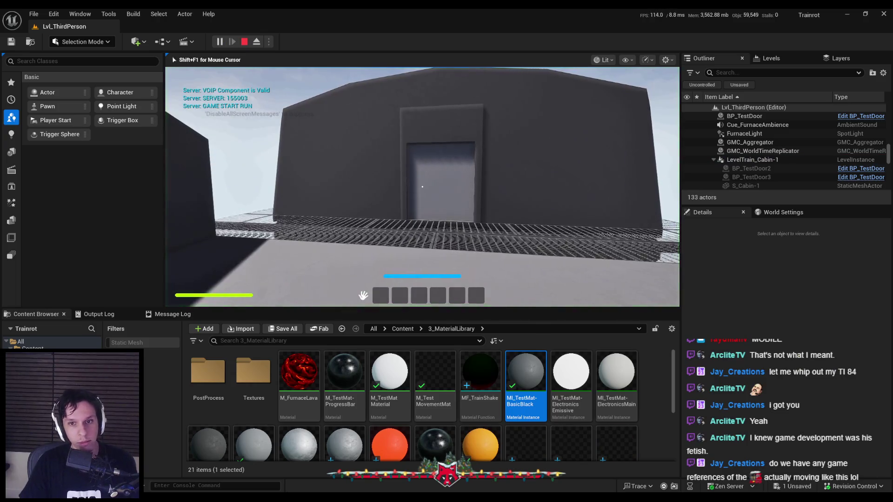
key("F11")
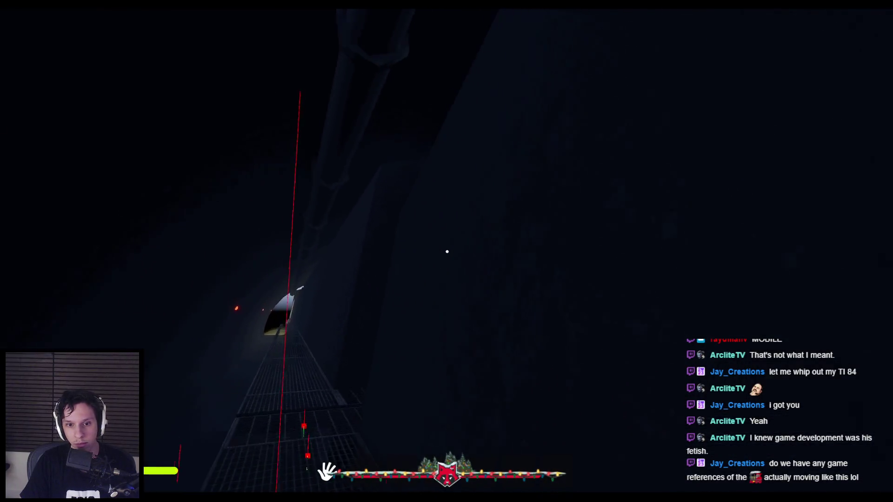
key("F8")
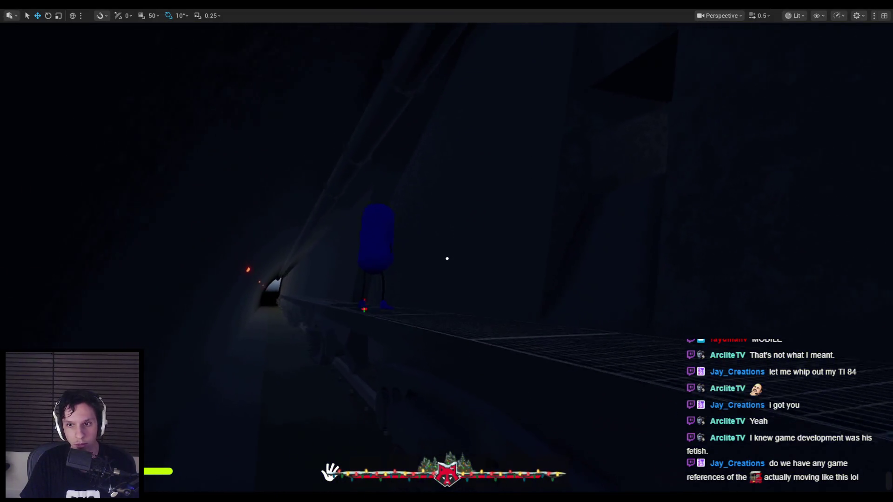
scroll(187, 87, "down", 1)
left_click_drag(252, 110, 383, 140)
key("F8")
Walk from the tunnel through the sphere room to the bright window ledge
key("shift+w")
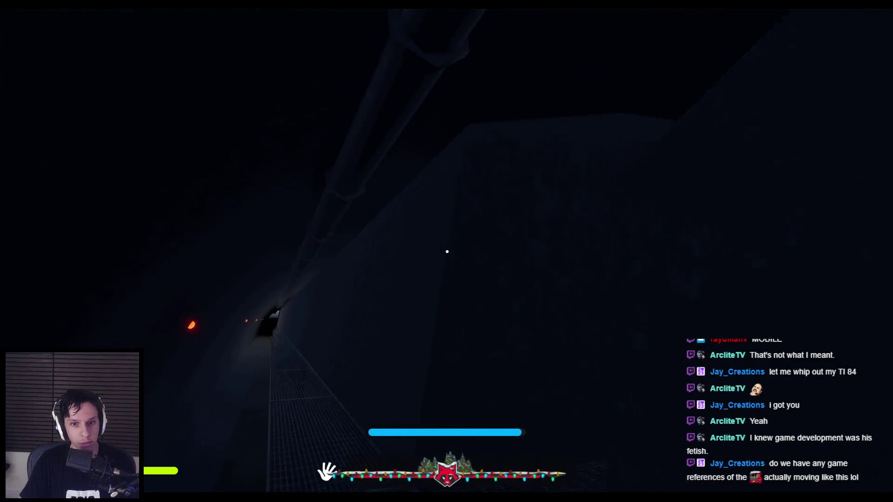
key("w")
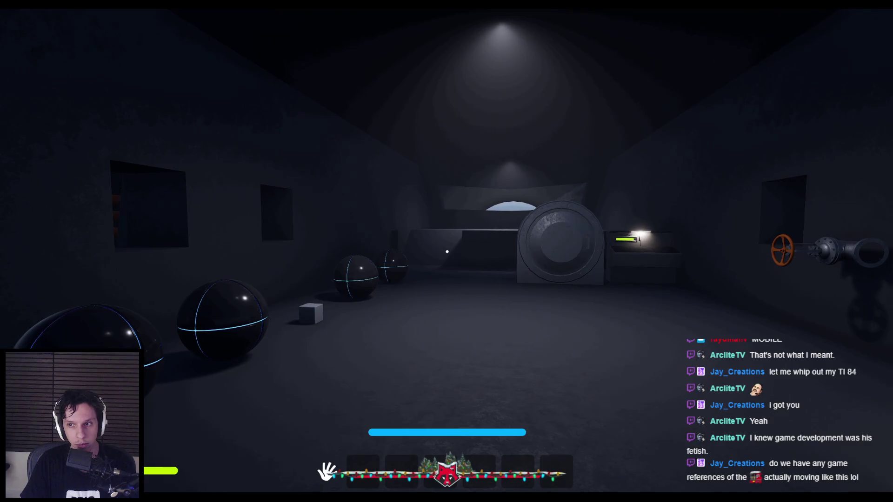
key("w")
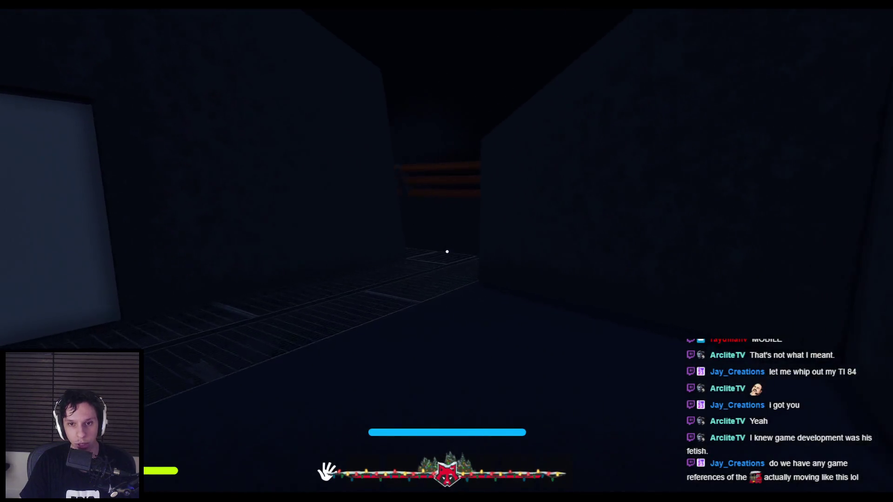
key("w")
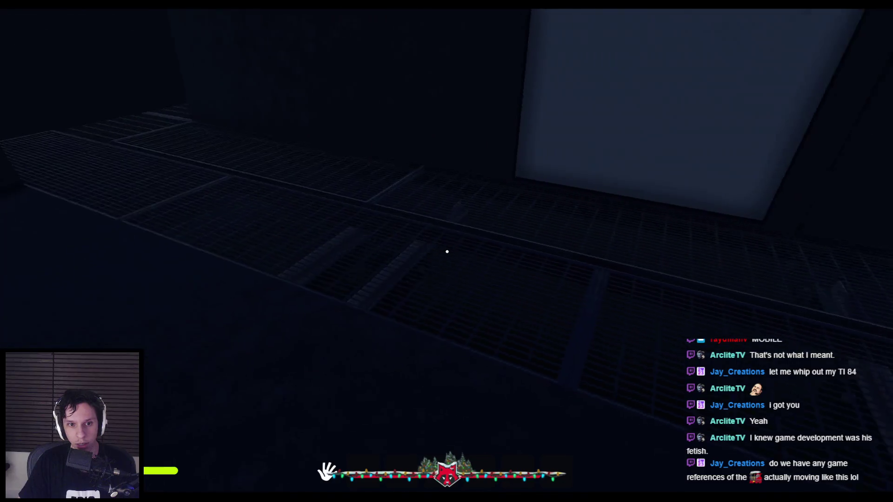
key("w")
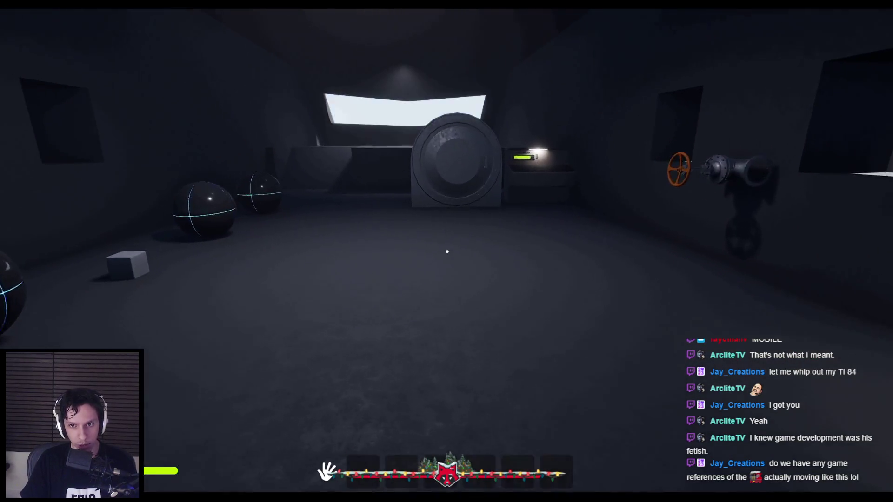
key("shift+w")
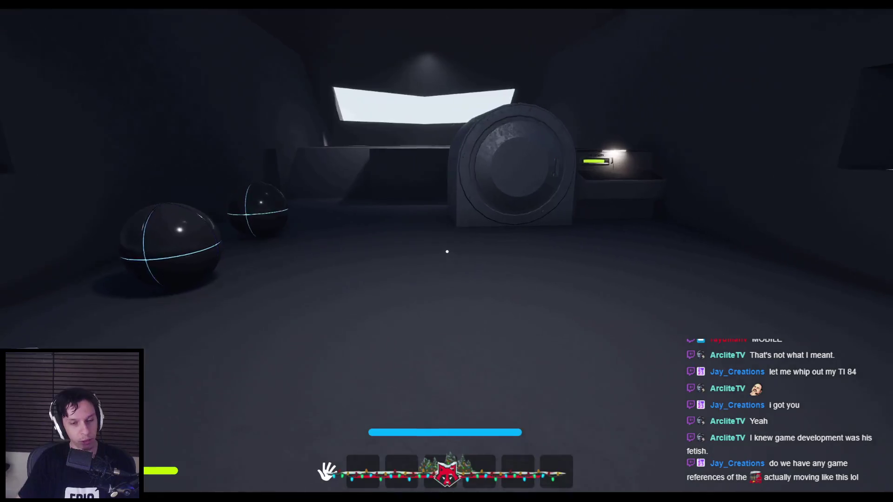
key("shift+w")
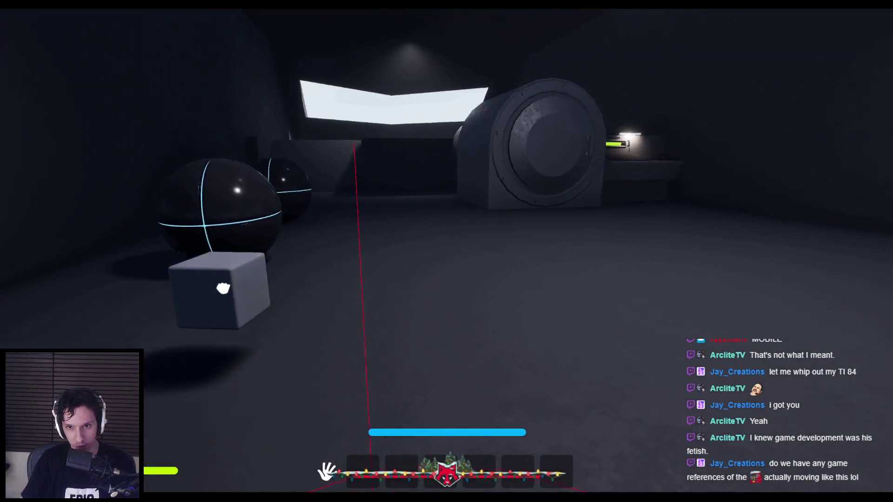
key("shift+w")
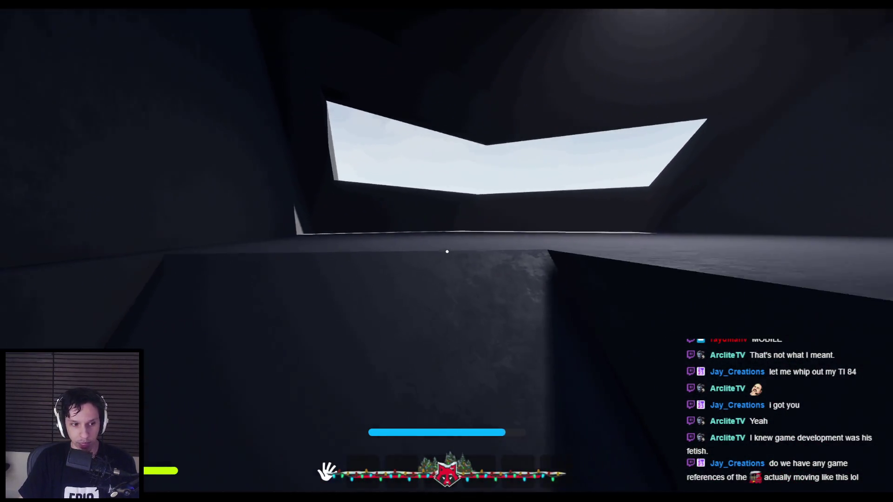
key("w")
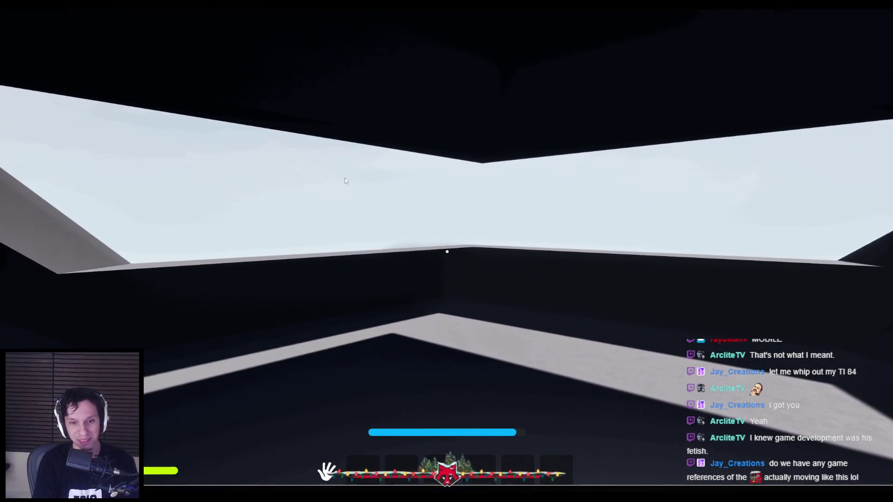
Show frame timing with 'stat unit' and climb over the ledge toward the train
key("grave")
type("stat unit")
key("Return")
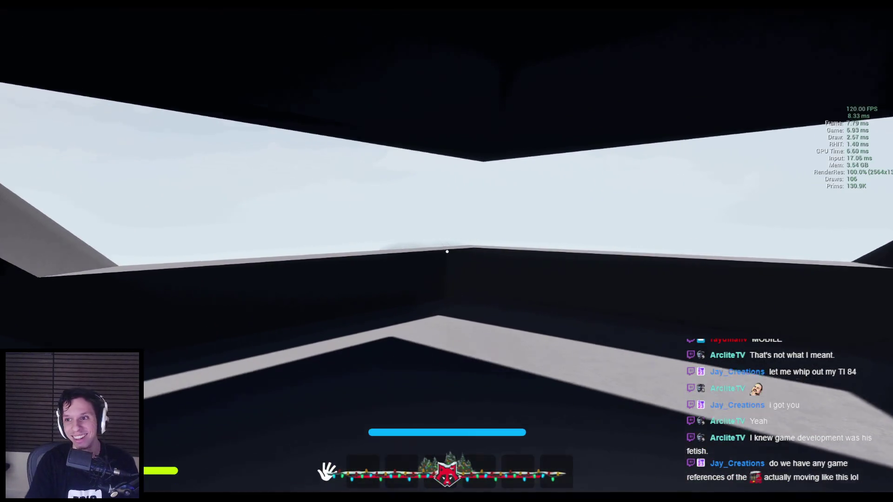
key("w")
key("w")
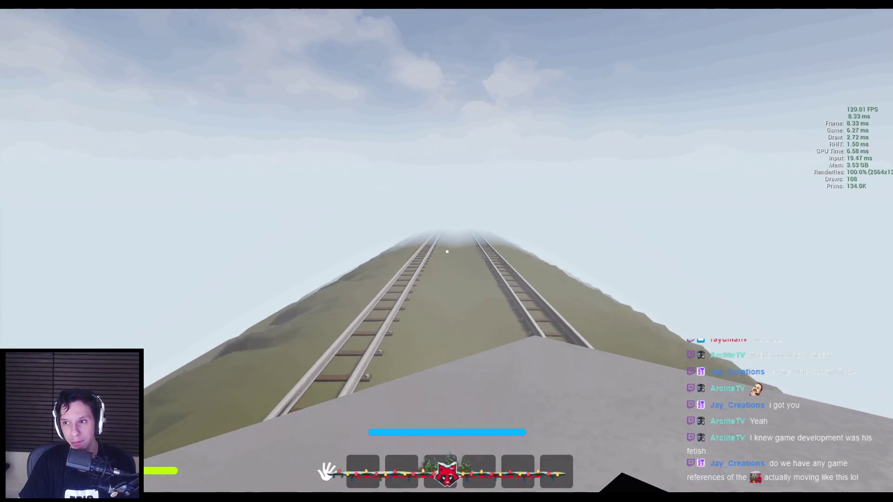
Set r.ScreenPercentage to 60 from the console, dropping render resolution to 1539x837
key("grave")
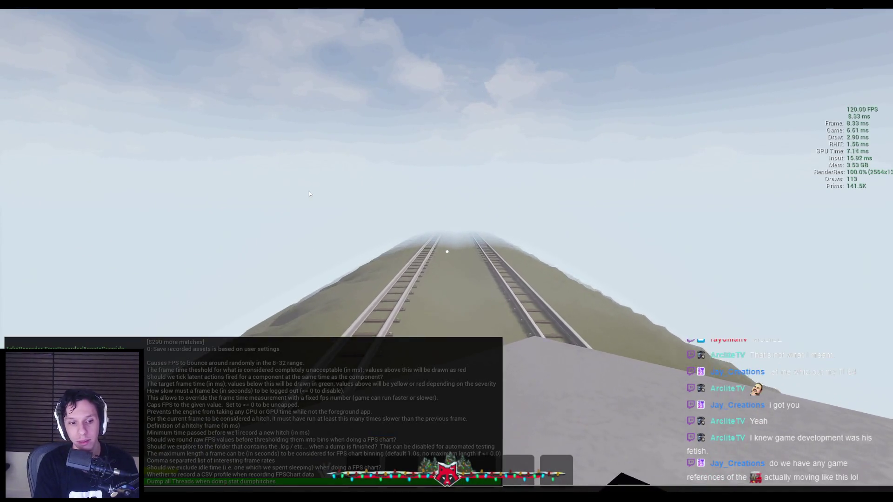
type("screen")
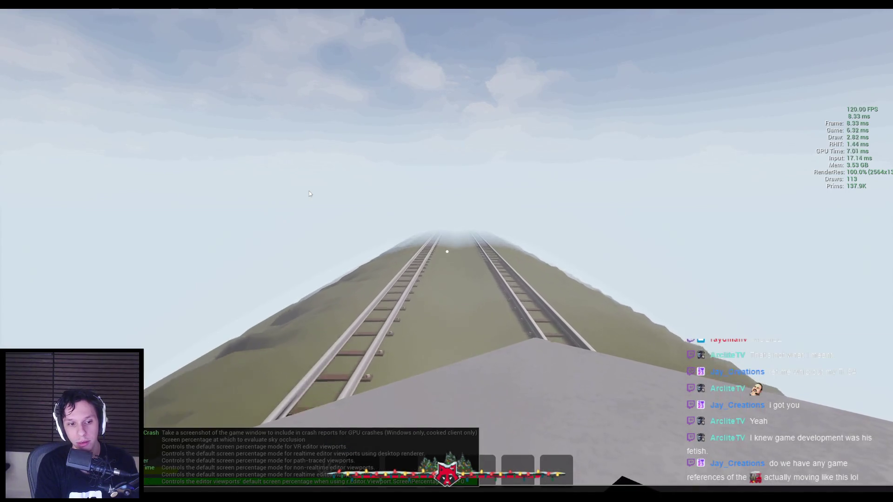
key("Escape")
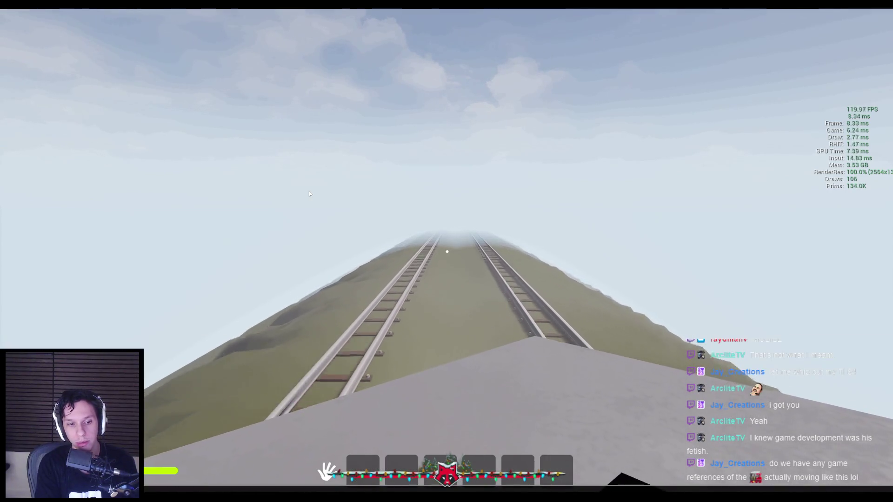
key("grave")
key("Escape")
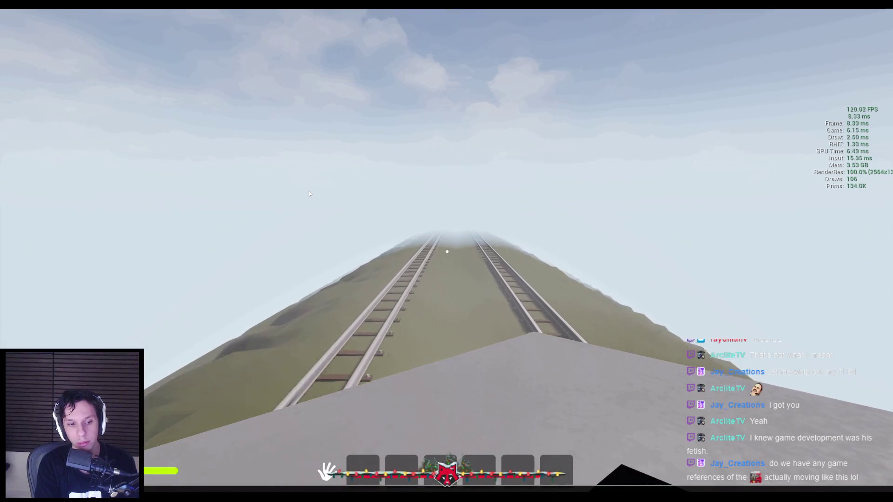
key("grave")
key("Up")
key("Up")
key("Up")
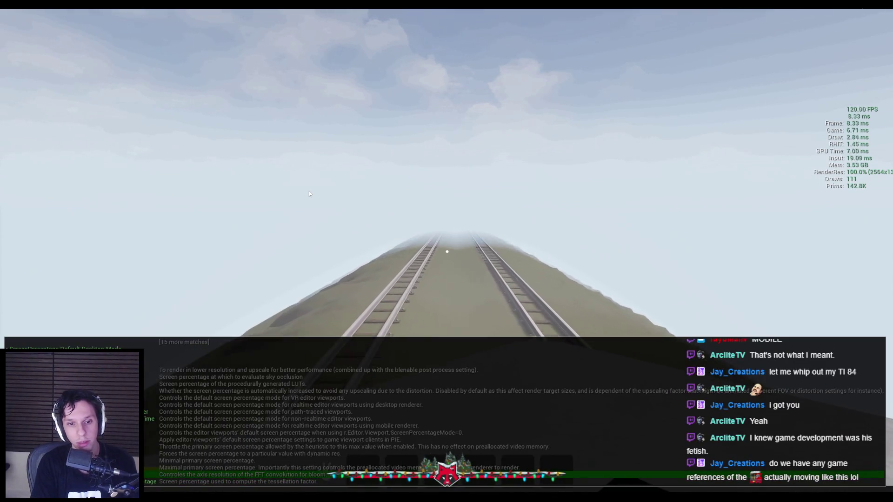
key("Escape")
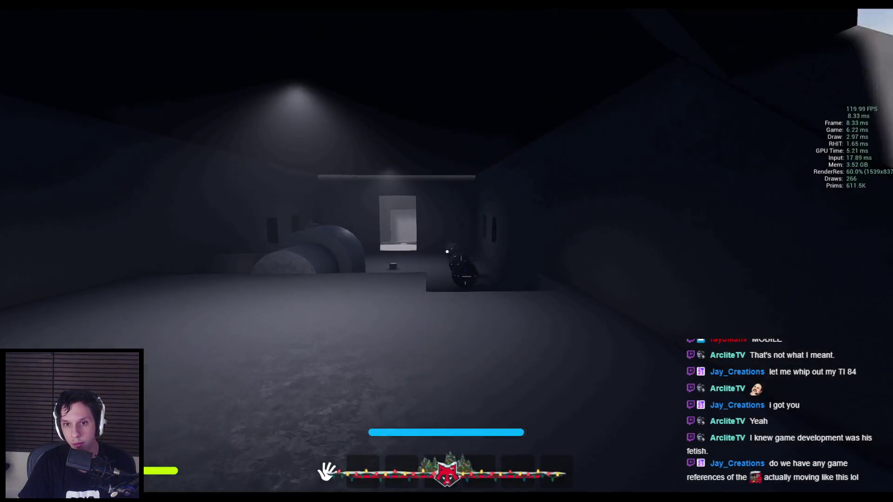
Walk to the grey building's door, stop play, and view the 'Moving between train cars' Short full-screen
key("w")
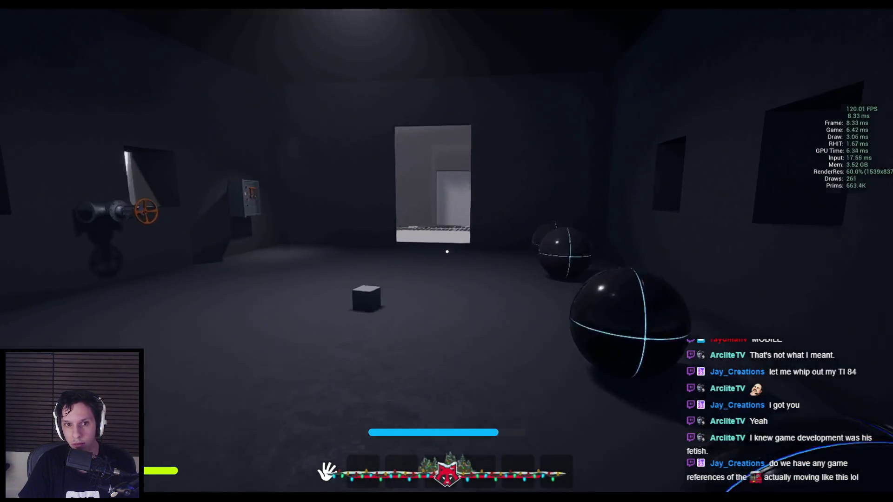
key("w")
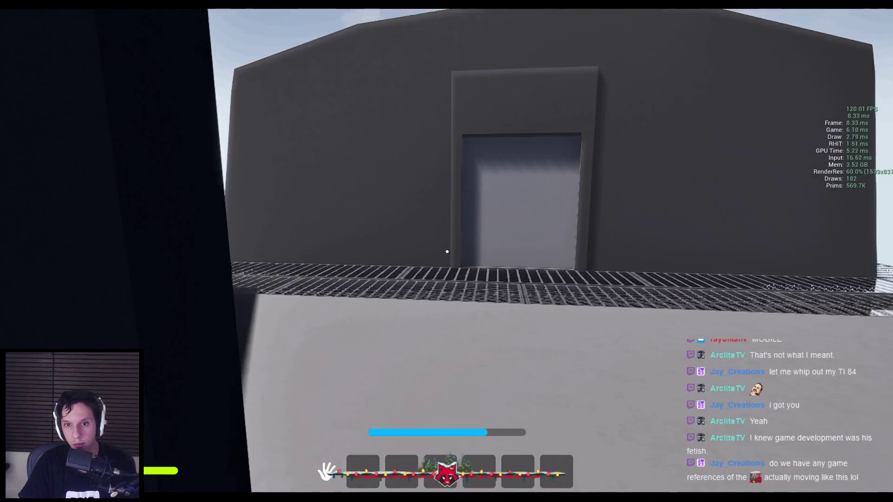
key("w")
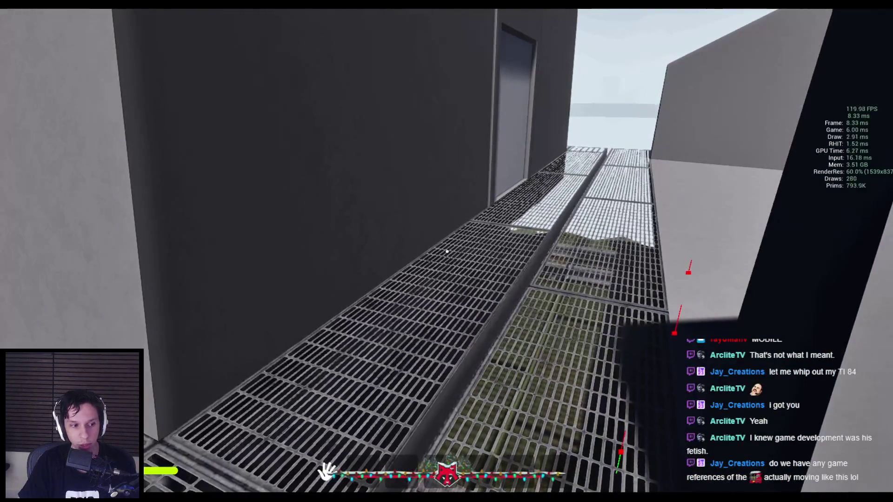
key("Escape")
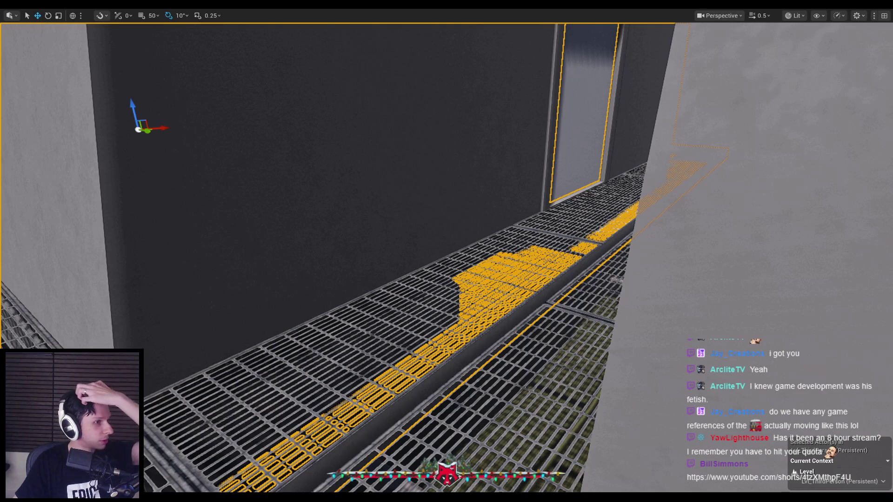
key("alt+Tab")
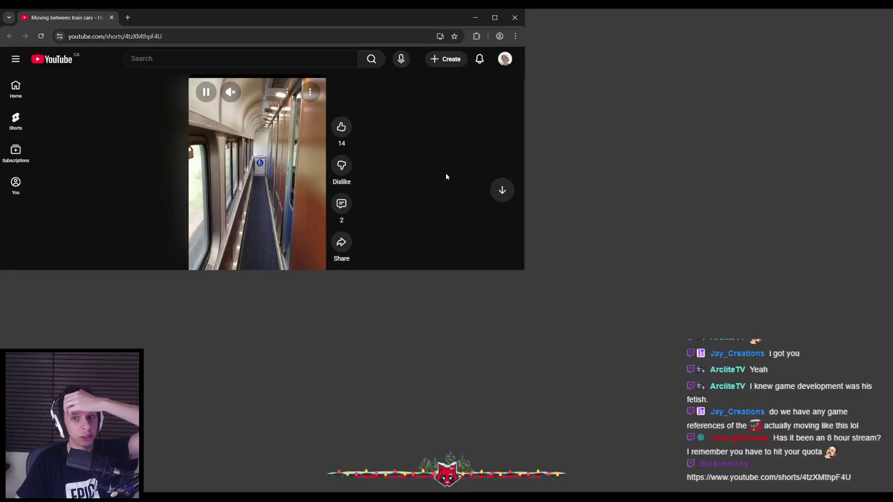
key("super+Up")
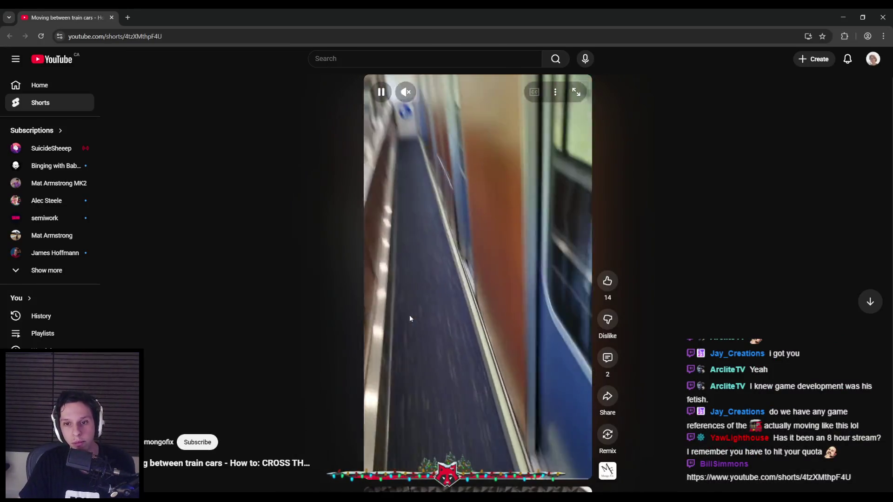